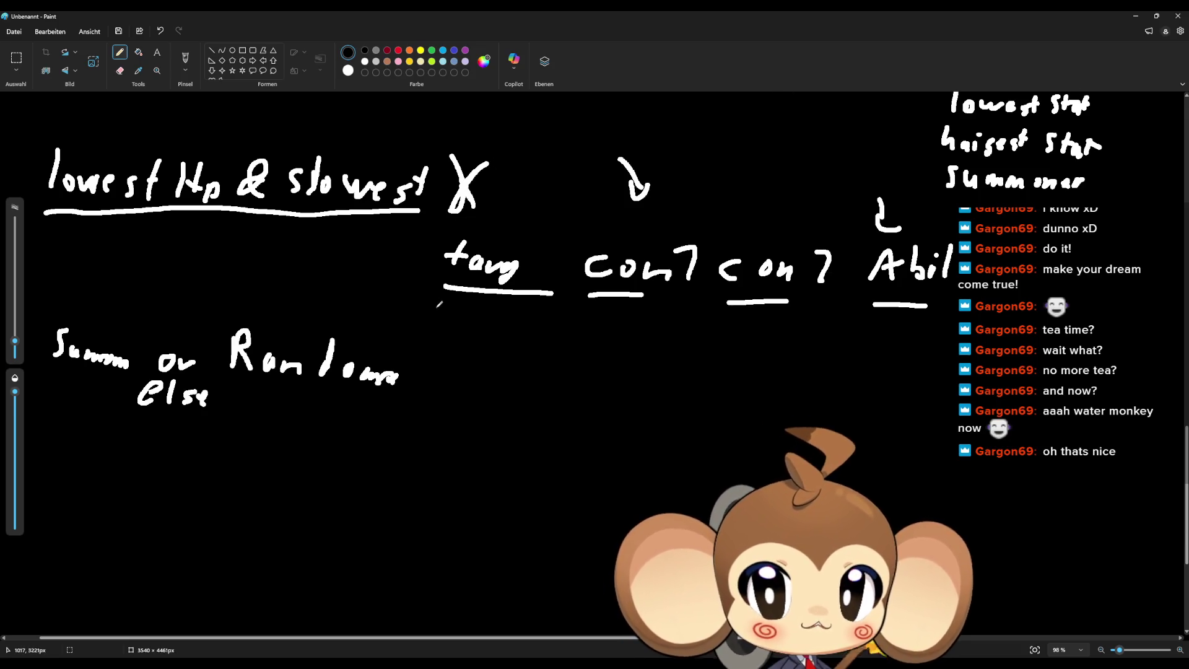
Step: Draw two rows of short blank-slot lines under the column headings
{"action": "left_click_drag", "start_coordinate": [464, 381], "coordinate": [845, 386]}
{"action": "left_click_drag", "start_coordinate": [922, 385], "coordinate": [954, 382]}
{"action": "left_click_drag", "start_coordinate": [475, 485], "coordinate": [531, 487]}
{"action": "left_click_drag", "start_coordinate": [621, 490], "coordinate": [684, 490]}
{"action": "left_click_drag", "start_coordinate": [902, 490], "coordinate": [1006, 485]}
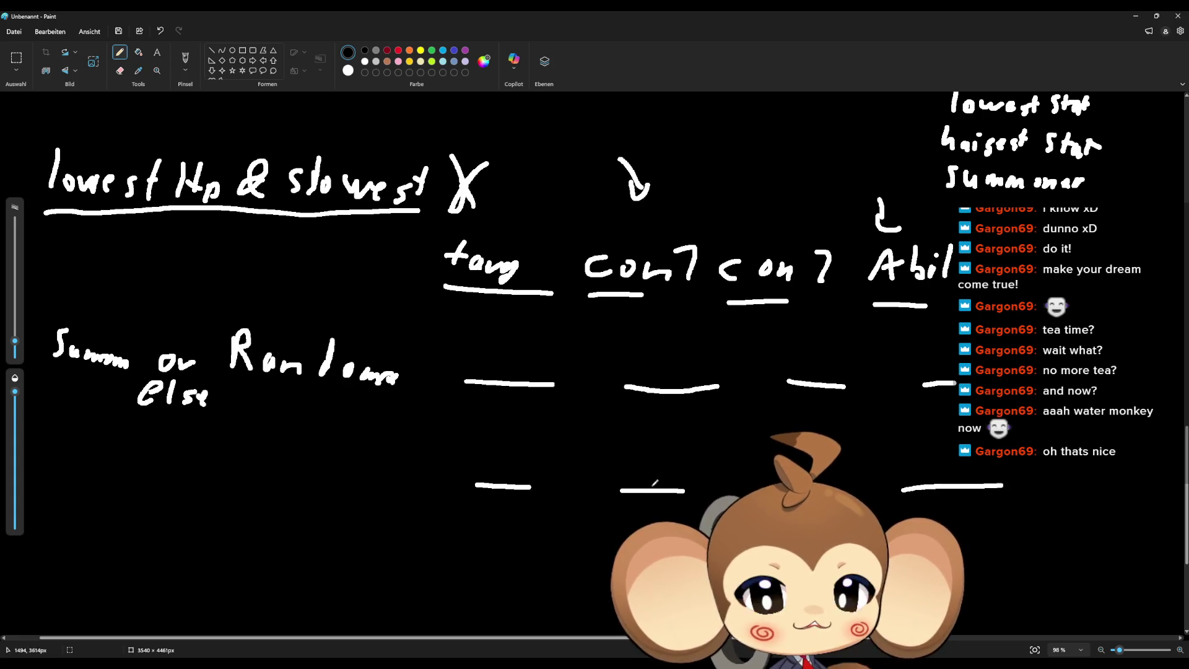
Step: Draw arrows at the left leading from Random into each row
{"action": "left_click_drag", "start_coordinate": [381, 339], "coordinate": [397, 338]}
{"action": "left_click_drag", "start_coordinate": [402, 329], "coordinate": [425, 351]}
{"action": "left_click_drag", "start_coordinate": [386, 447], "coordinate": [418, 450]}
{"action": "mouse_move", "coordinate": [423, 435]}
{"action": "left_mouse_down"}
{"action": "mouse_move", "coordinate": [444, 447]}
{"action": "mouse_move", "coordinate": [434, 457]}
{"action": "left_mouse_up"}
{"action": "left_click_drag", "start_coordinate": [378, 549], "coordinate": [454, 558]}
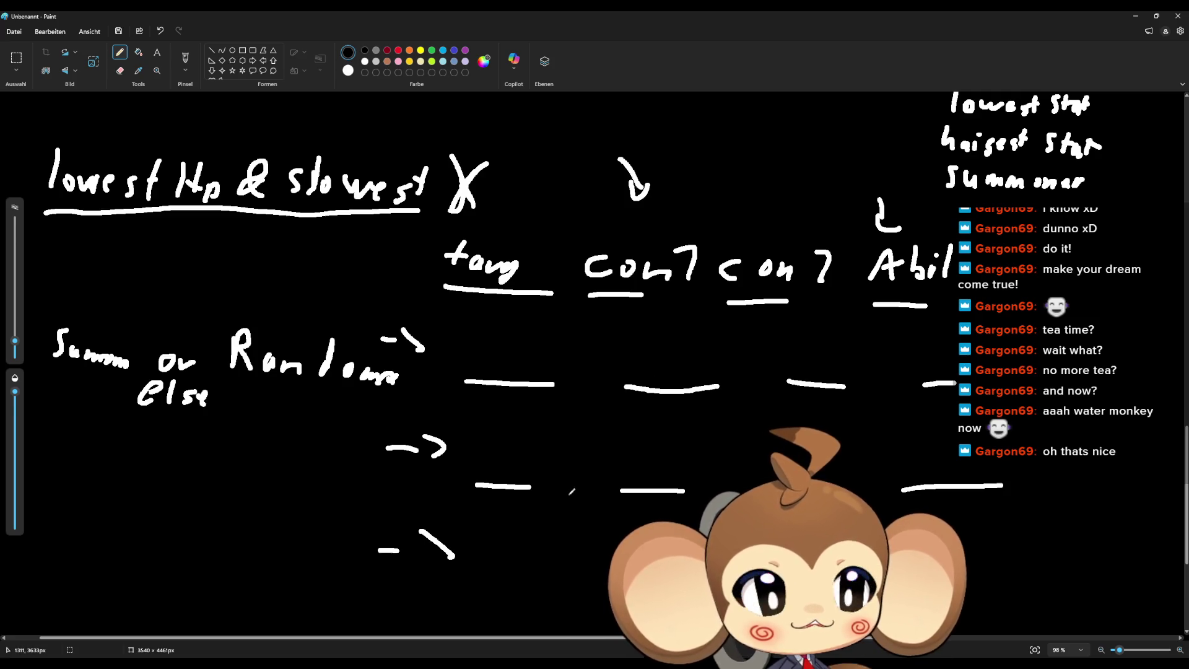
{"action": "left_click_drag", "start_coordinate": [357, 622], "coordinate": [415, 632]}
{"action": "mouse_move", "coordinate": [421, 616]}
{"action": "left_mouse_down"}
{"action": "mouse_move", "coordinate": [438, 621]}
{"action": "mouse_move", "coordinate": [436, 632]}
{"action": "left_mouse_up"}
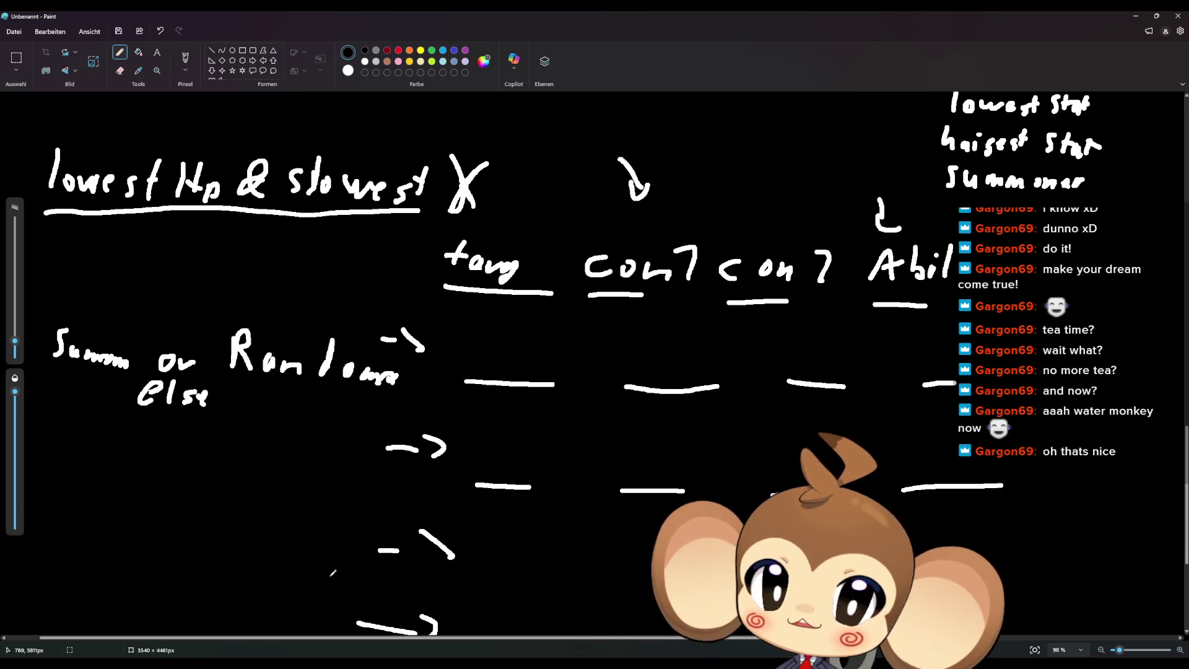
Step: Add an arrow pointing at the 'do it!' note, a bracket beside tang and an arrow above Con
{"action": "mouse_move", "coordinate": [1080, 251]}
{"action": "left_mouse_down"}
{"action": "mouse_move", "coordinate": [1034, 253]}
{"action": "mouse_move", "coordinate": [1056, 265]}
{"action": "left_mouse_up"}
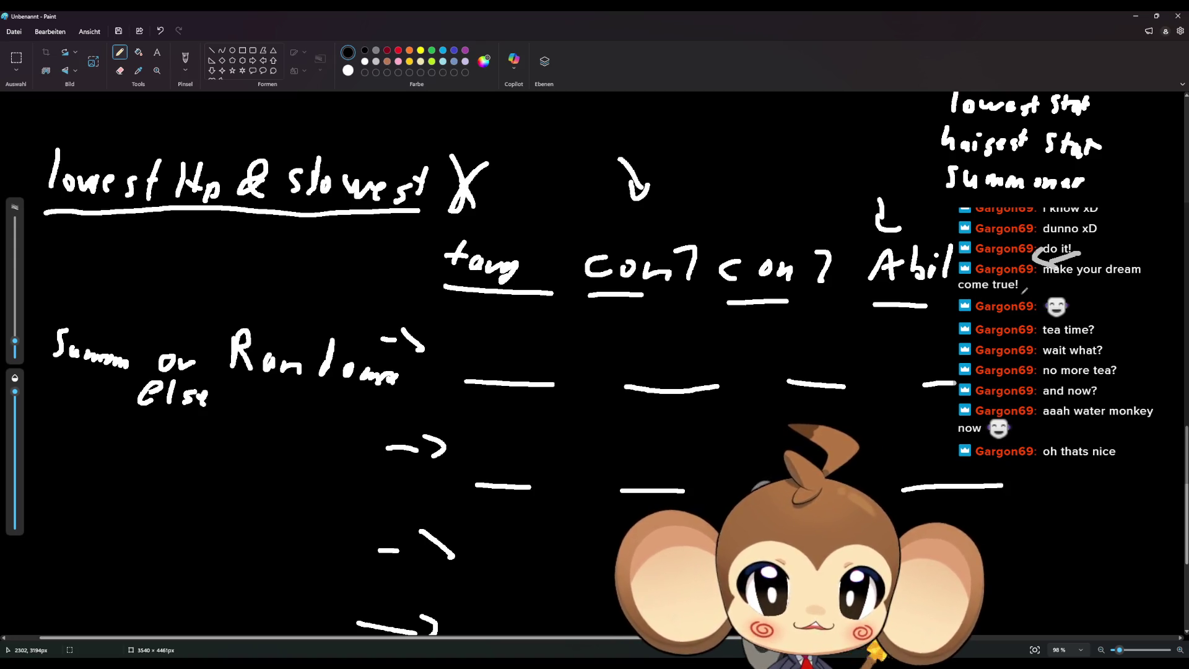
{"action": "left_click_drag", "start_coordinate": [519, 214], "coordinate": [532, 255]}
{"action": "left_click_drag", "start_coordinate": [582, 215], "coordinate": [596, 229]}
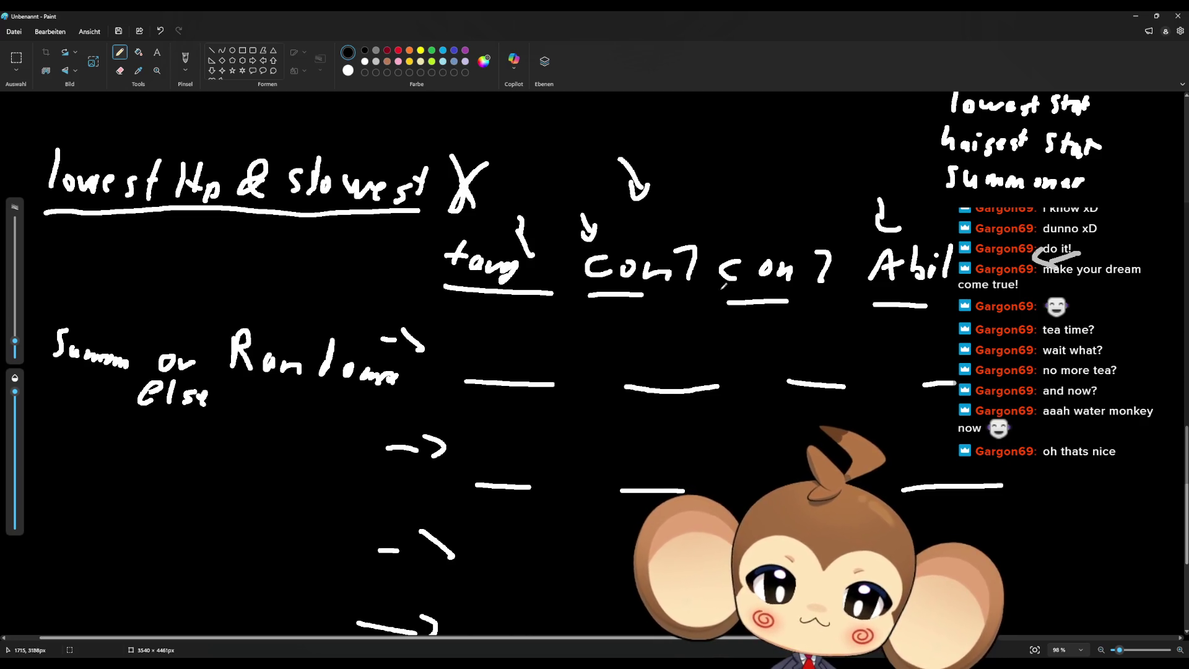
Step: Handwrite the heading 'Default' at the lower left of the canvas
{"action": "left_click_drag", "start_coordinate": [56, 551], "coordinate": [42, 589]}
{"action": "left_click_drag", "start_coordinate": [77, 580], "coordinate": [99, 591]}
{"action": "left_click_drag", "start_coordinate": [89, 576], "coordinate": [108, 574]}
{"action": "left_click_drag", "start_coordinate": [122, 572], "coordinate": [126, 588]}
{"action": "left_click_drag", "start_coordinate": [135, 574], "coordinate": [158, 585]}
{"action": "mouse_move", "coordinate": [176, 544]}
{"action": "left_mouse_down"}
{"action": "mouse_move", "coordinate": [171, 580]}
{"action": "mouse_move", "coordinate": [179, 561]}
{"action": "left_mouse_up"}
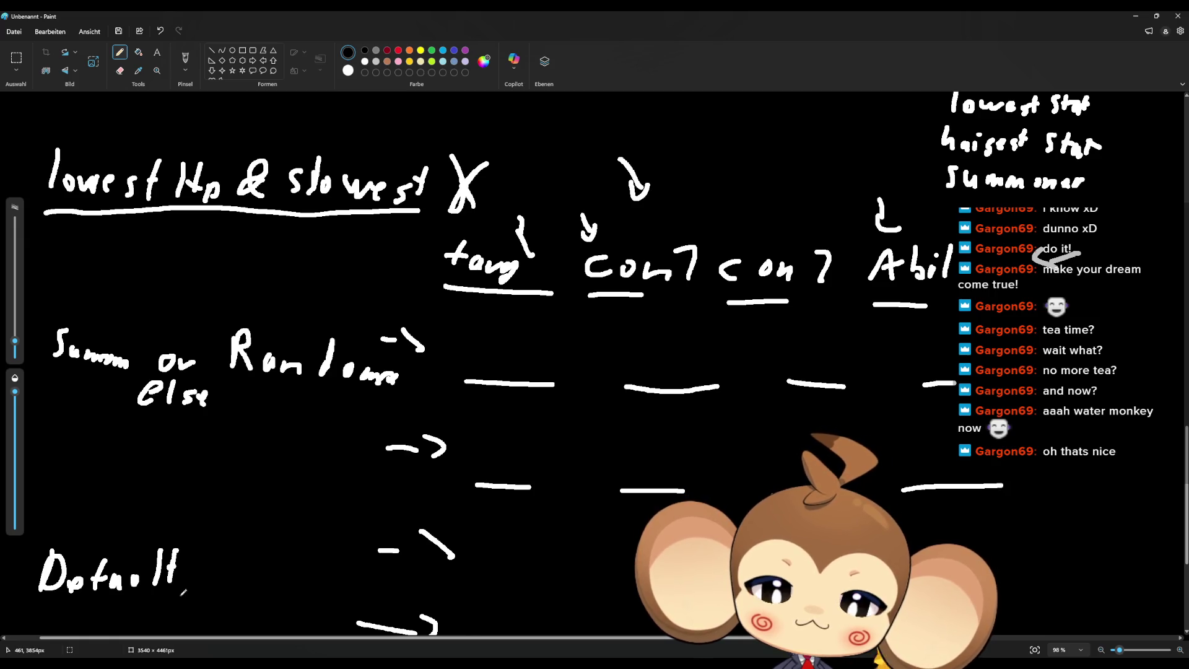
Step: Write 'choose' with the options 'Always try ability' and 'do nothing' beneath it
{"action": "scroll", "coordinate": [182, 591], "scroll_direction": "down", "scroll_amount": 4}
{"action": "mouse_move", "coordinate": [85, 386]}
{"action": "left_mouse_down"}
{"action": "mouse_move", "coordinate": [68, 401]}
{"action": "mouse_move", "coordinate": [89, 395]}
{"action": "left_mouse_up"}
{"action": "mouse_move", "coordinate": [89, 387]}
{"action": "left_mouse_down"}
{"action": "mouse_move", "coordinate": [155, 404]}
{"action": "mouse_move", "coordinate": [211, 363]}
{"action": "mouse_move", "coordinate": [272, 378]}
{"action": "mouse_move", "coordinate": [218, 401]}
{"action": "left_mouse_up"}
{"action": "left_click_drag", "start_coordinate": [209, 391], "coordinate": [244, 390]}
{"action": "left_click_drag", "start_coordinate": [247, 390], "coordinate": [252, 413]}
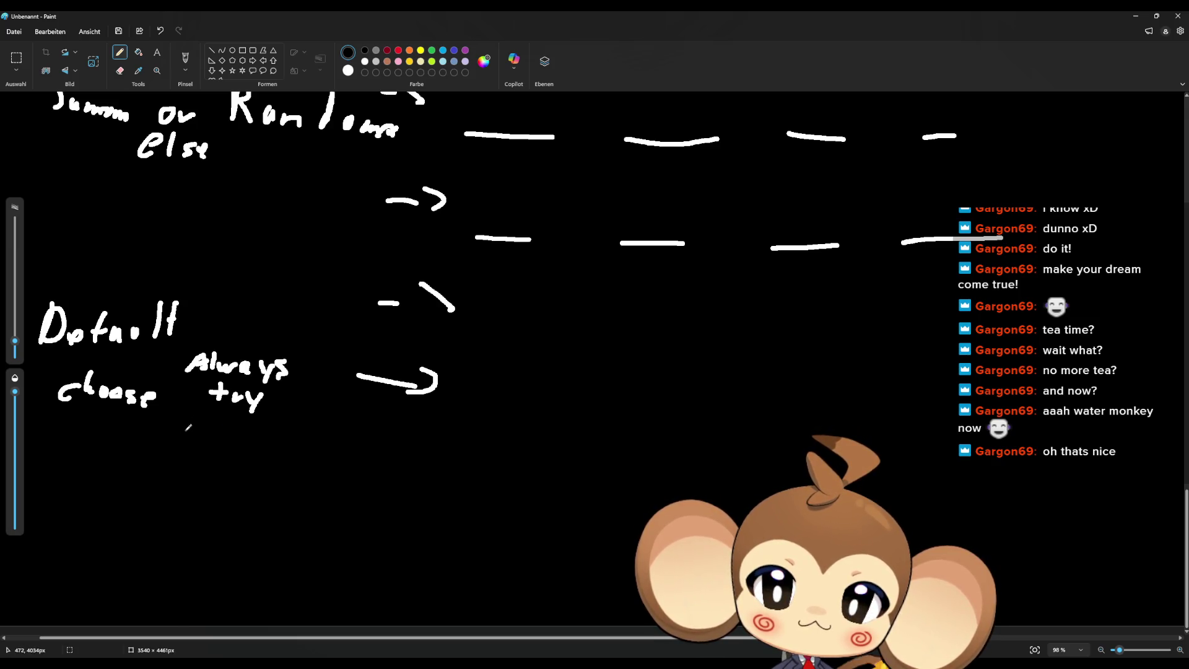
{"action": "mouse_move", "coordinate": [198, 419]}
{"action": "left_mouse_down"}
{"action": "mouse_move", "coordinate": [199, 430]}
{"action": "mouse_move", "coordinate": [224, 415]}
{"action": "mouse_move", "coordinate": [241, 433]}
{"action": "mouse_move", "coordinate": [255, 419]}
{"action": "mouse_move", "coordinate": [273, 434]}
{"action": "mouse_move", "coordinate": [257, 453]}
{"action": "left_mouse_up"}
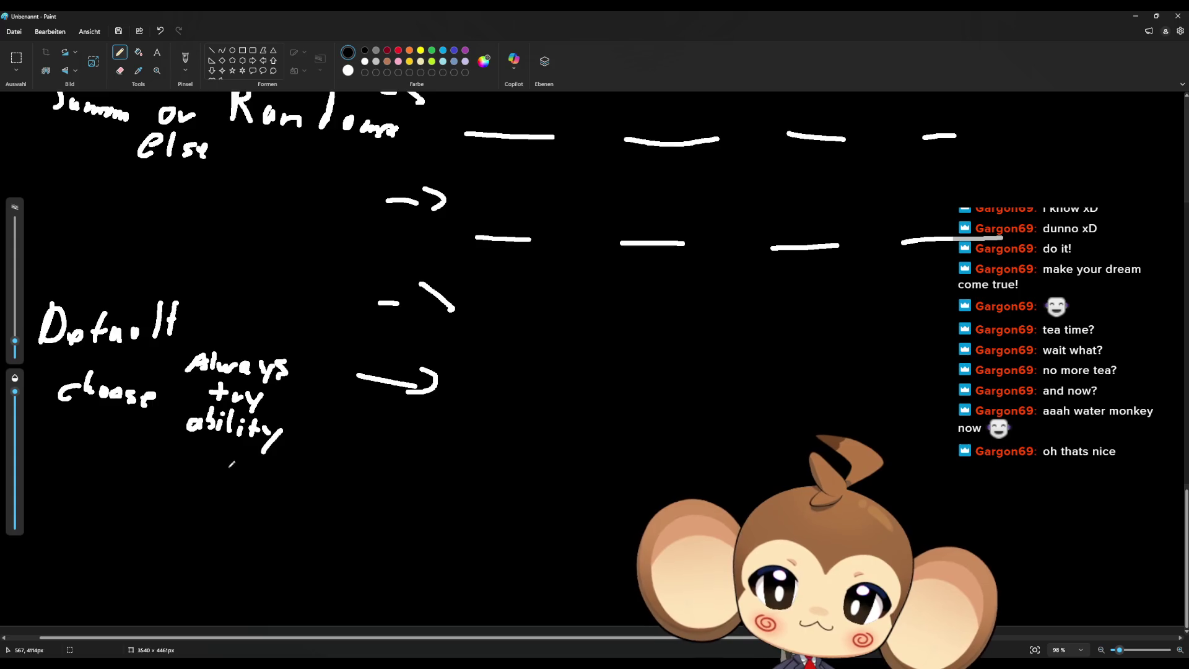
{"action": "mouse_move", "coordinate": [193, 484]}
{"action": "left_mouse_down"}
{"action": "mouse_move", "coordinate": [183, 490]}
{"action": "mouse_move", "coordinate": [211, 499]}
{"action": "mouse_move", "coordinate": [317, 489]}
{"action": "mouse_move", "coordinate": [335, 510]}
{"action": "left_mouse_up"}
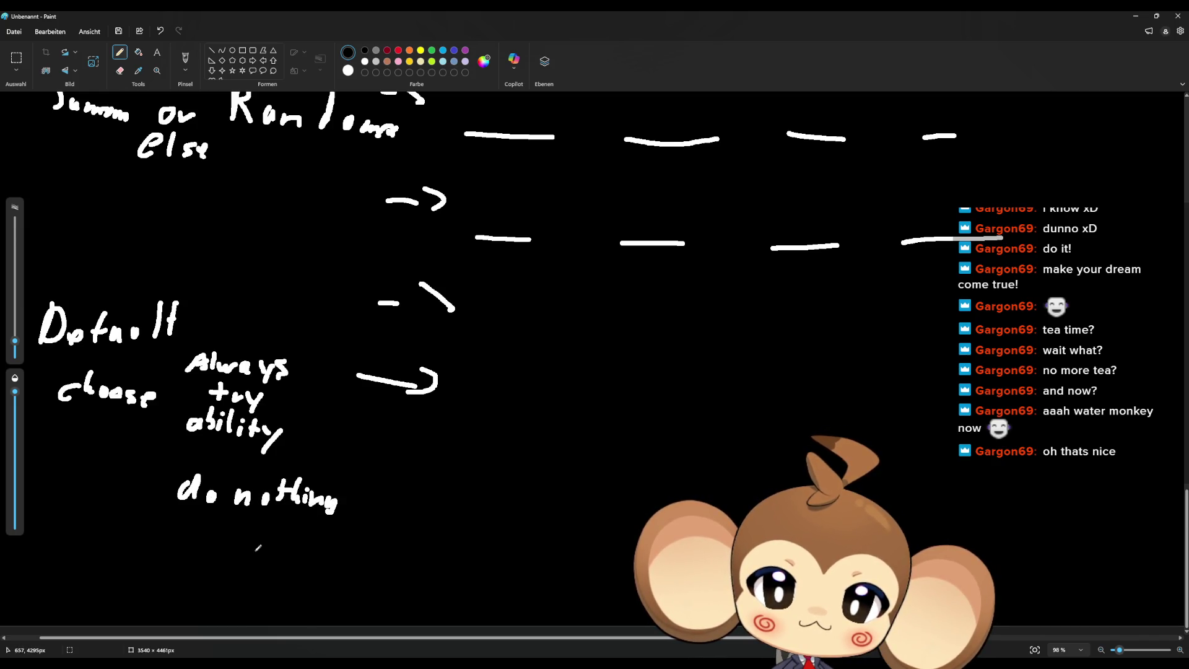
Step: Write the third option, 'use base attack'
{"action": "mouse_move", "coordinate": [169, 550]}
{"action": "left_mouse_down"}
{"action": "mouse_move", "coordinate": [179, 565]}
{"action": "mouse_move", "coordinate": [207, 551]}
{"action": "mouse_move", "coordinate": [228, 565]}
{"action": "left_mouse_up"}
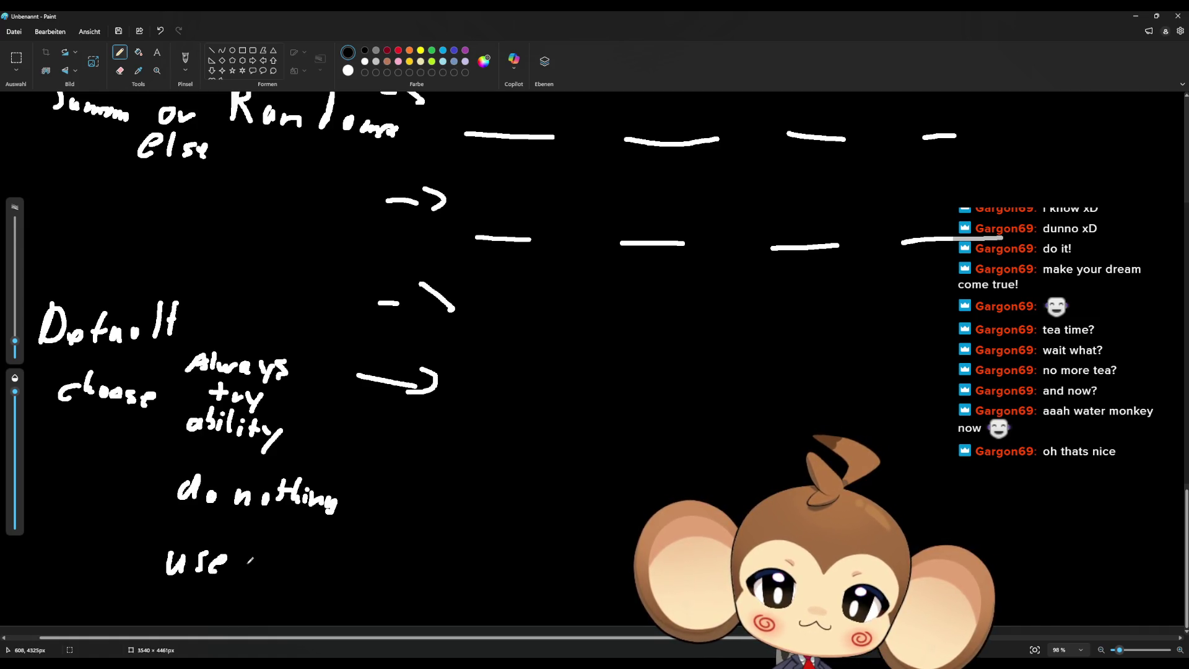
{"action": "mouse_move", "coordinate": [261, 530]}
{"action": "left_mouse_down"}
{"action": "mouse_move", "coordinate": [259, 569]}
{"action": "mouse_move", "coordinate": [289, 561]}
{"action": "mouse_move", "coordinate": [288, 574]}
{"action": "left_mouse_up"}
{"action": "mouse_move", "coordinate": [303, 555]}
{"action": "left_mouse_down"}
{"action": "mouse_move", "coordinate": [292, 571]}
{"action": "mouse_move", "coordinate": [355, 557]}
{"action": "mouse_move", "coordinate": [352, 572]}
{"action": "mouse_move", "coordinate": [359, 567]}
{"action": "left_mouse_up"}
{"action": "left_click_drag", "start_coordinate": [353, 552], "coordinate": [371, 568]}
{"action": "mouse_move", "coordinate": [373, 551]}
{"action": "left_mouse_down"}
{"action": "mouse_move", "coordinate": [387, 548]}
{"action": "mouse_move", "coordinate": [379, 565]}
{"action": "mouse_move", "coordinate": [394, 569]}
{"action": "left_mouse_up"}
{"action": "mouse_move", "coordinate": [414, 551]}
{"action": "left_mouse_down"}
{"action": "mouse_move", "coordinate": [404, 568]}
{"action": "mouse_move", "coordinate": [427, 576]}
{"action": "left_mouse_up"}
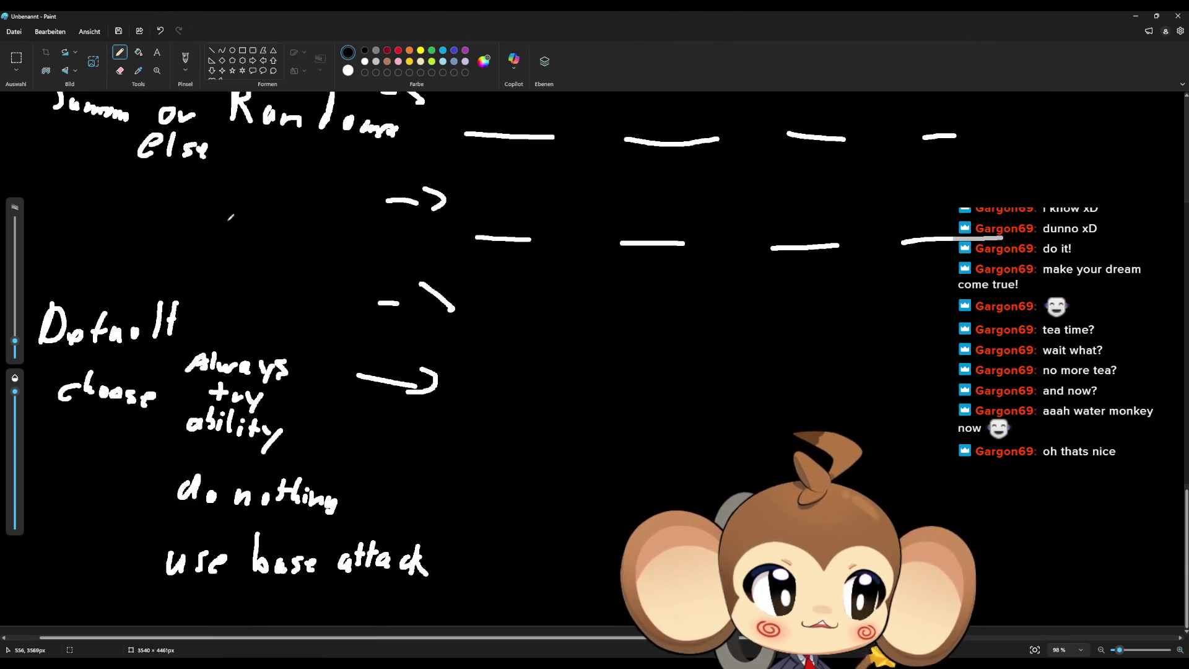
Step: Begin drawing a loop around the Default options
{"action": "mouse_move", "coordinate": [139, 276]}
{"action": "left_mouse_down"}
{"action": "mouse_move", "coordinate": [52, 289]}
{"action": "mouse_move", "coordinate": [31, 332]}
{"action": "mouse_move", "coordinate": [84, 572]}
{"action": "mouse_move", "coordinate": [317, 597]}
{"action": "mouse_move", "coordinate": [443, 551]}
{"action": "mouse_move", "coordinate": [201, 285]}
{"action": "mouse_move", "coordinate": [127, 271]}
{"action": "left_mouse_up"}
Step: Draw arrows before 'ability', 'do nothing' and 'use base attack'
{"action": "left_click_drag", "start_coordinate": [129, 445], "coordinate": [164, 434]}
{"action": "left_click_drag", "start_coordinate": [93, 500], "coordinate": [117, 498]}
{"action": "mouse_move", "coordinate": [148, 475]}
{"action": "left_mouse_down"}
{"action": "mouse_move", "coordinate": [156, 483]}
{"action": "mouse_move", "coordinate": [137, 500]}
{"action": "left_mouse_up"}
{"action": "left_click_drag", "start_coordinate": [96, 549], "coordinate": [141, 555]}
{"action": "mouse_move", "coordinate": [131, 543]}
{"action": "left_mouse_down"}
{"action": "mouse_move", "coordinate": [147, 554]}
{"action": "mouse_move", "coordinate": [129, 564]}
{"action": "left_mouse_up"}
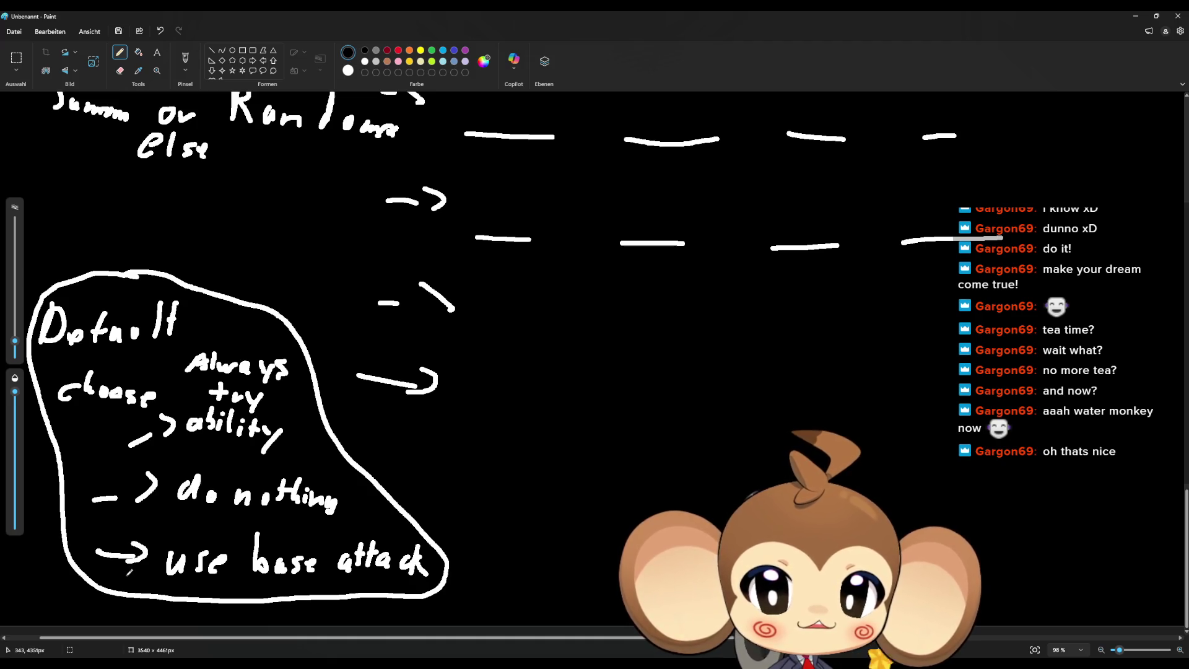
Step: Draw upward arrows toward Summ and, below else, toward Random
{"action": "scroll", "coordinate": [136, 536], "scroll_direction": "up", "scroll_amount": 2}
{"action": "mouse_move", "coordinate": [63, 263]}
{"action": "left_mouse_down"}
{"action": "mouse_move", "coordinate": [79, 237]}
{"action": "mouse_move", "coordinate": [90, 250]}
{"action": "left_mouse_up"}
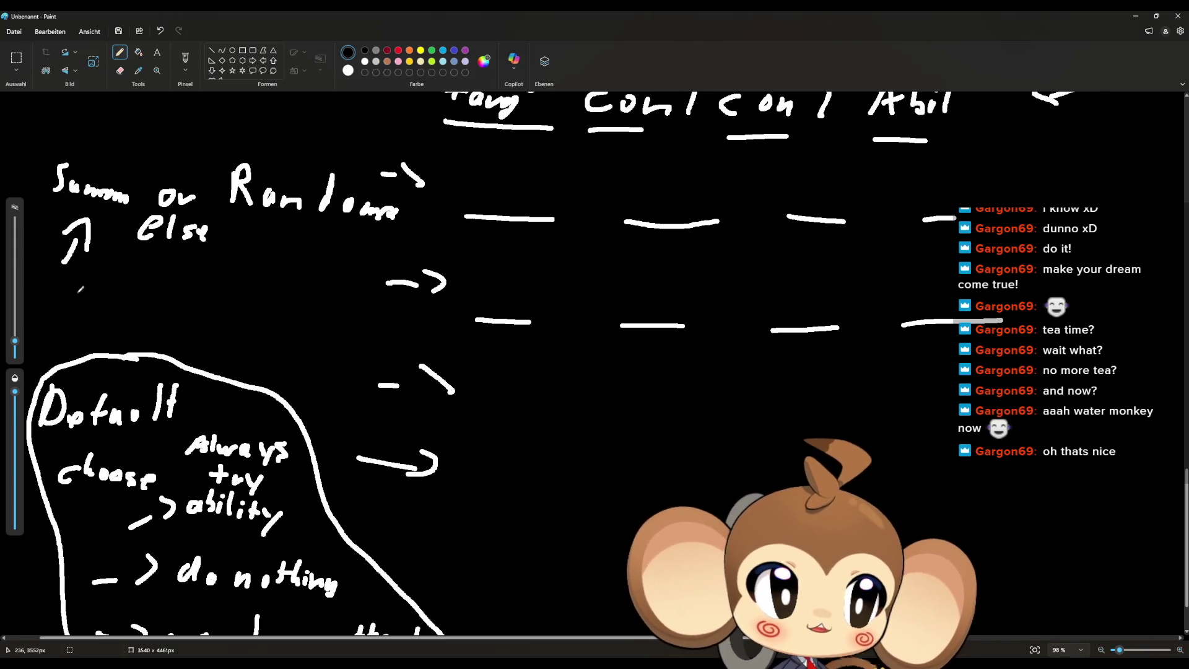
{"action": "mouse_move", "coordinate": [239, 291]}
{"action": "left_mouse_down"}
{"action": "mouse_move", "coordinate": [255, 270]}
{"action": "mouse_move", "coordinate": [283, 282]}
{"action": "left_mouse_up"}
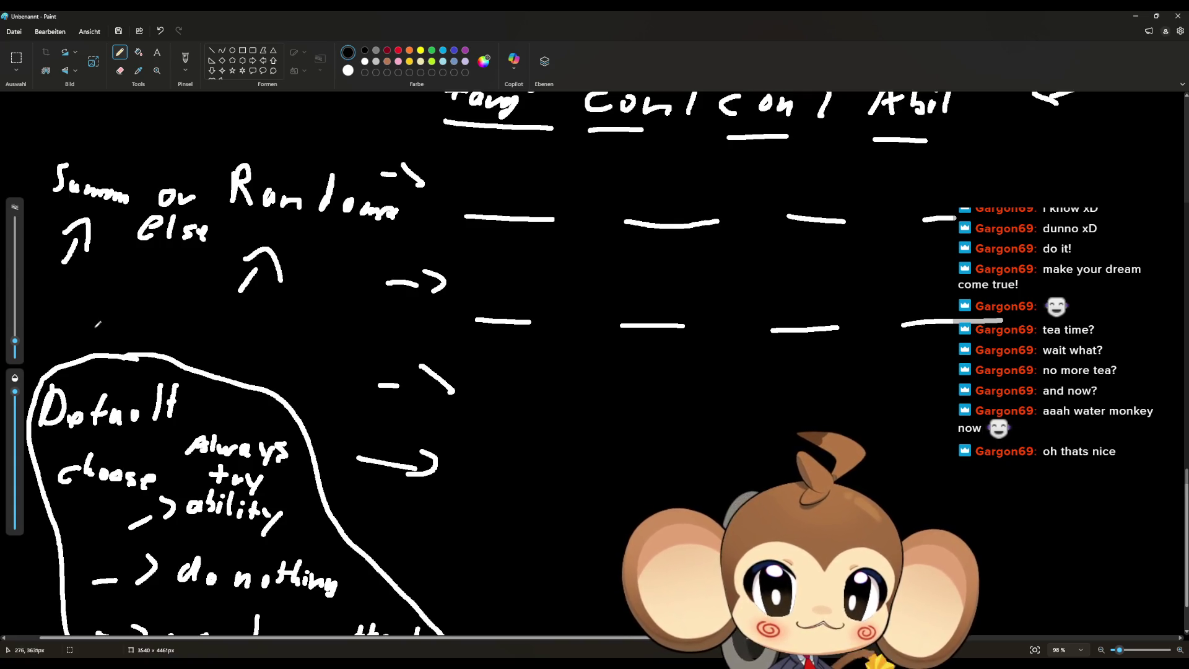
{"action": "scroll", "coordinate": [283, 405], "scroll_direction": "down", "scroll_amount": 3}
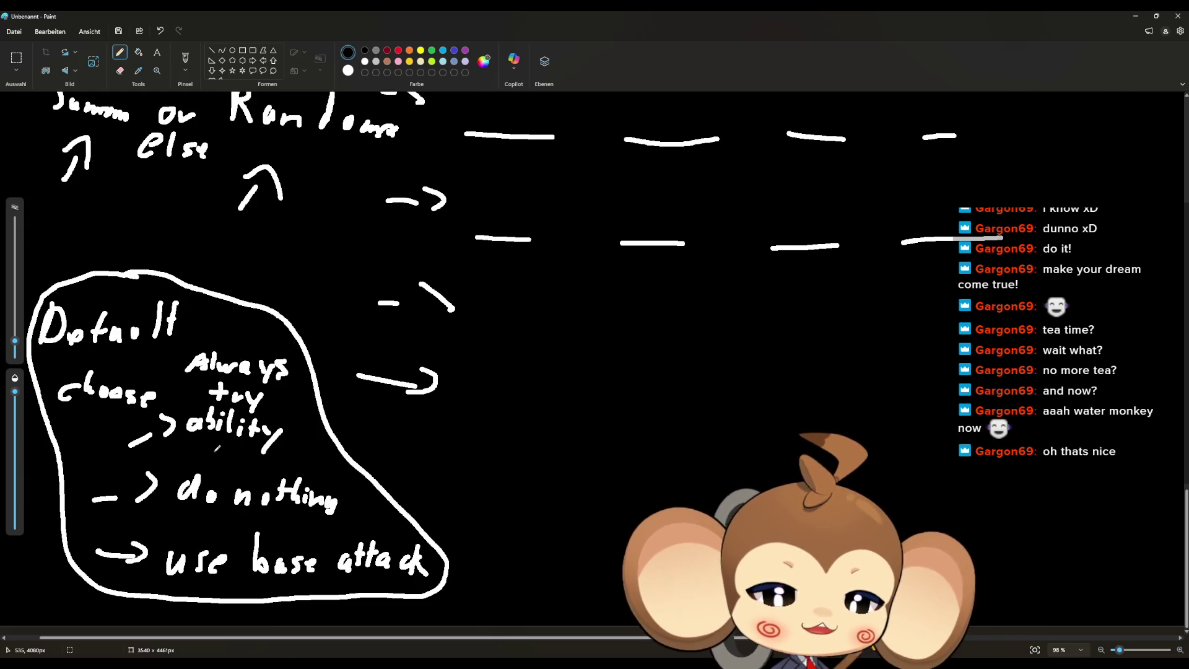
Step: Scroll the canvas up and down to review the handwritten decision notes
{"action": "scroll", "coordinate": [330, 457], "scroll_direction": "up", "scroll_amount": 5}
{"action": "scroll", "coordinate": [582, 523], "scroll_direction": "down", "scroll_amount": 3}
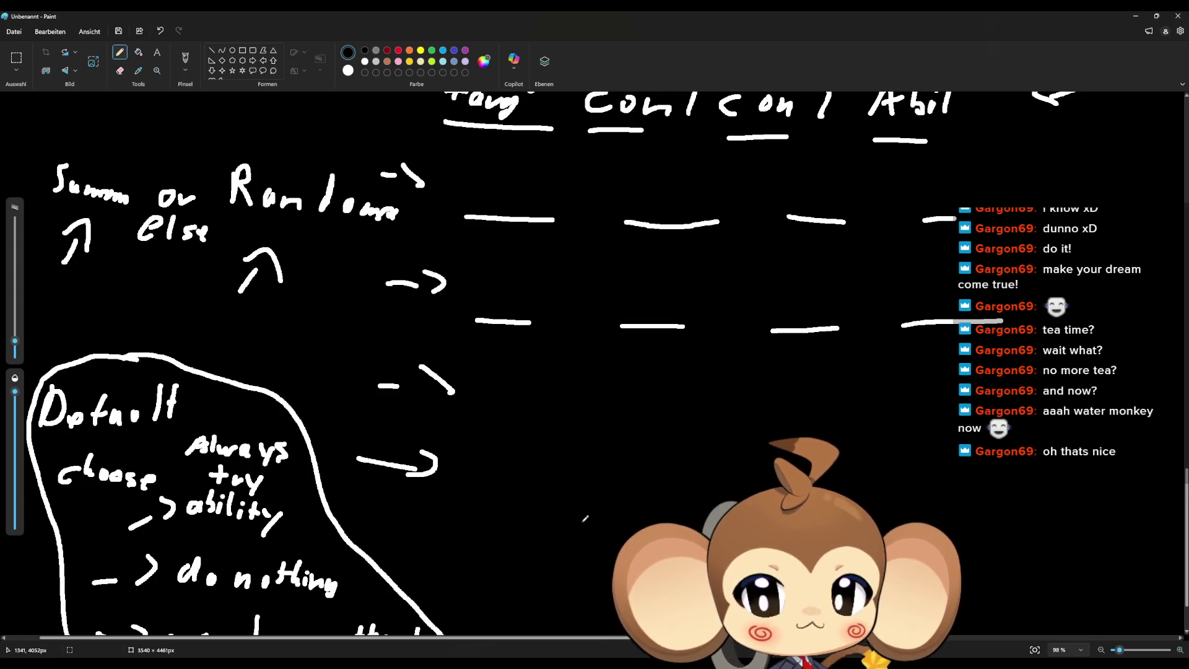
{"action": "scroll", "coordinate": [493, 275], "scroll_direction": "up", "scroll_amount": 2}
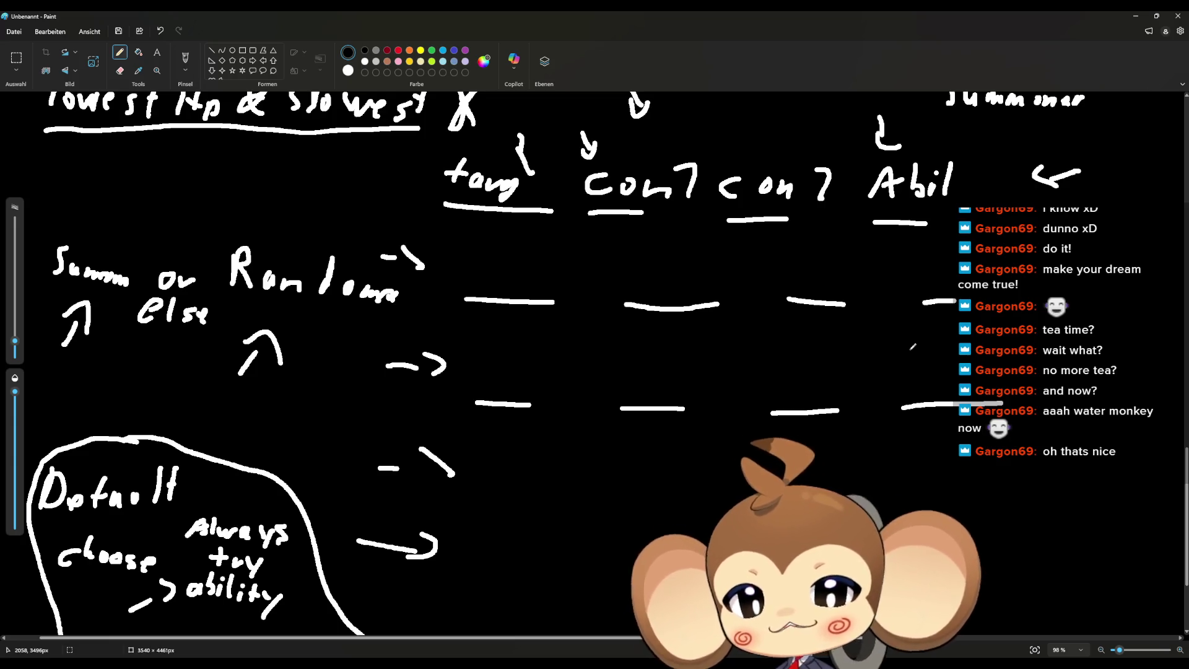
{"action": "scroll", "coordinate": [554, 277], "scroll_direction": "up", "scroll_amount": 15}
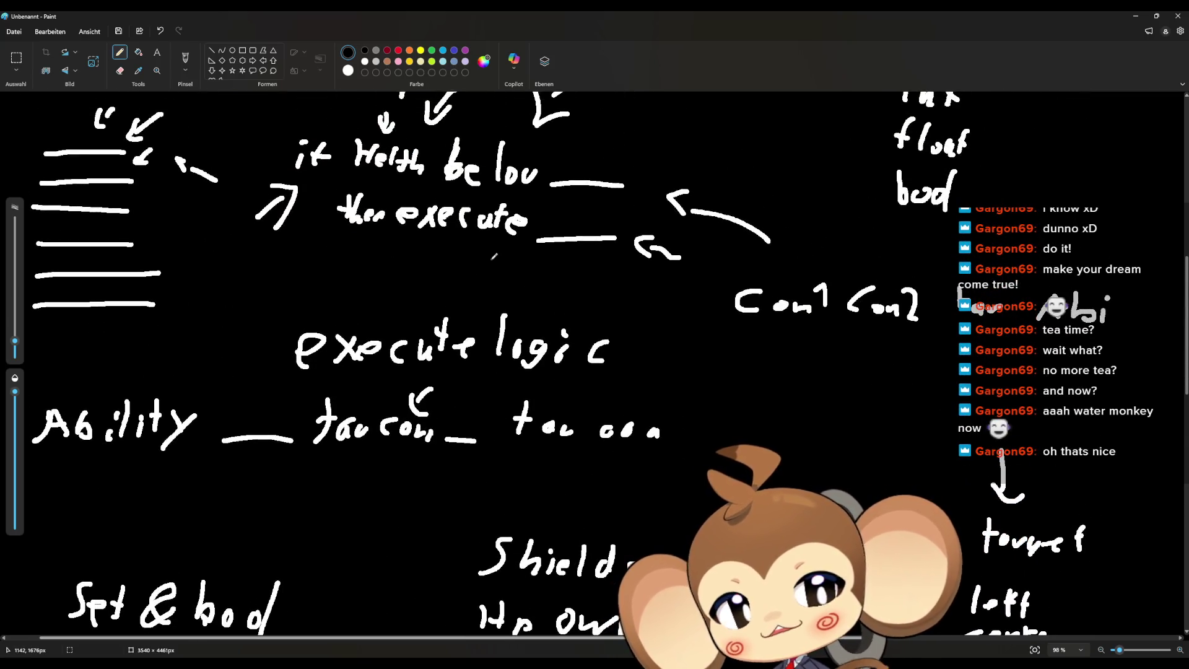
{"action": "scroll", "coordinate": [493, 256], "scroll_direction": "down", "scroll_amount": 3}
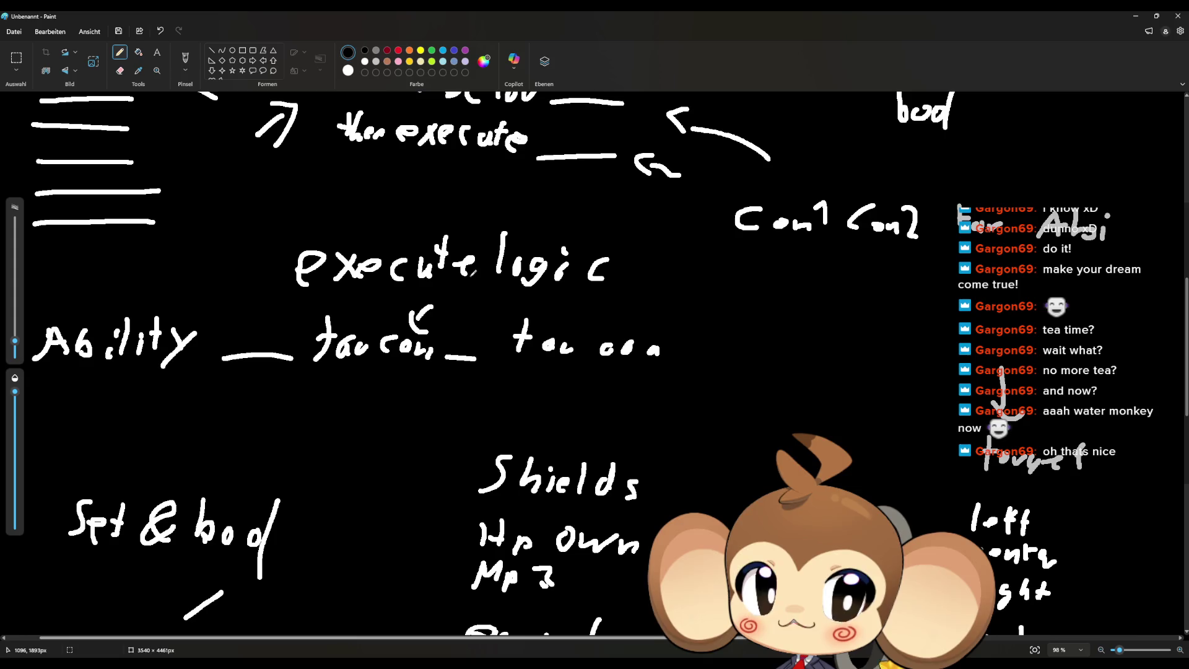
{"action": "scroll", "coordinate": [470, 275], "scroll_direction": "up", "scroll_amount": 3}
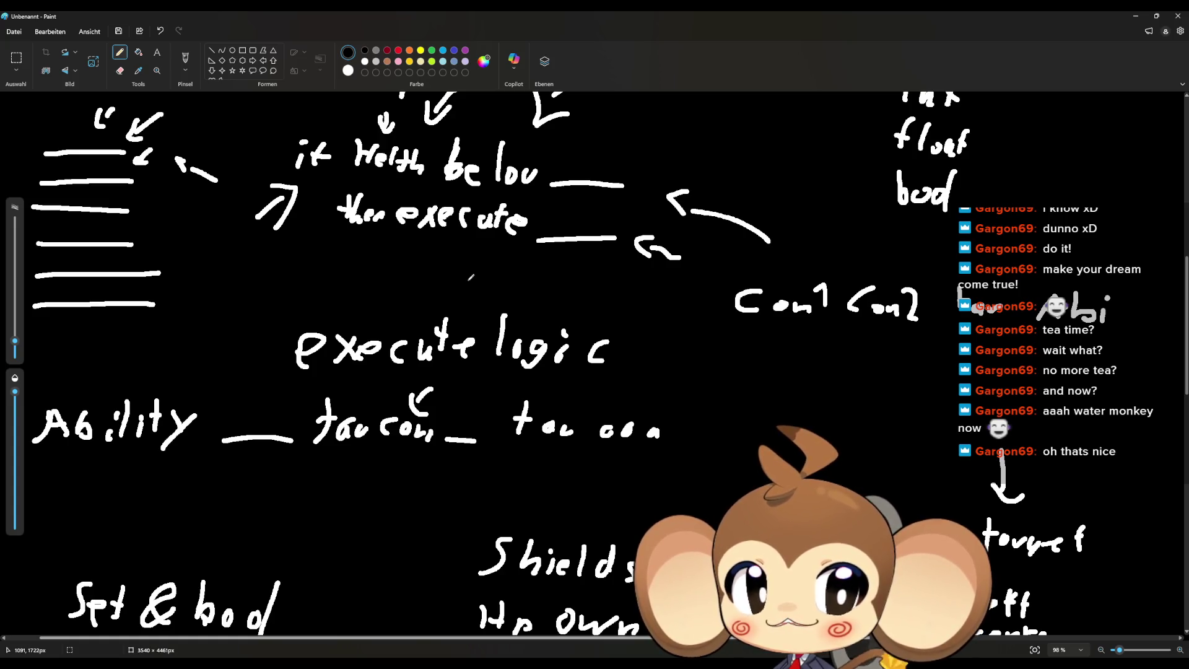
{"action": "scroll", "coordinate": [469, 280], "scroll_direction": "down", "scroll_amount": 3}
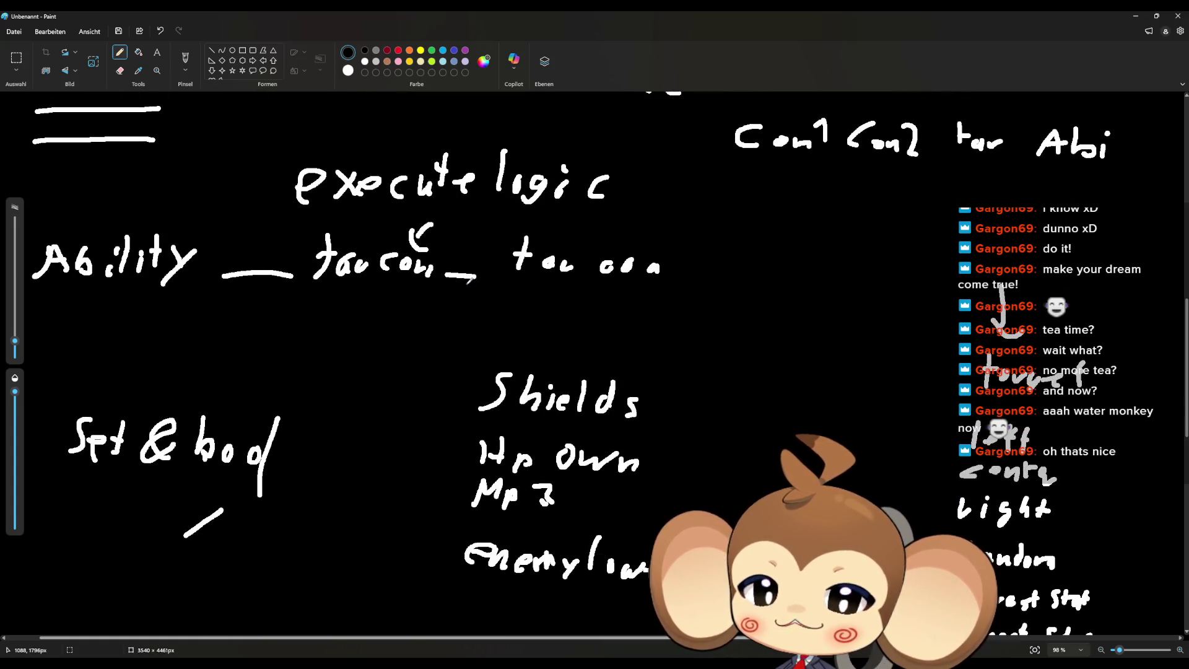
{"action": "scroll", "coordinate": [467, 284], "scroll_direction": "down", "scroll_amount": 5}
{"action": "scroll", "coordinate": [467, 287], "scroll_direction": "down", "scroll_amount": 2}
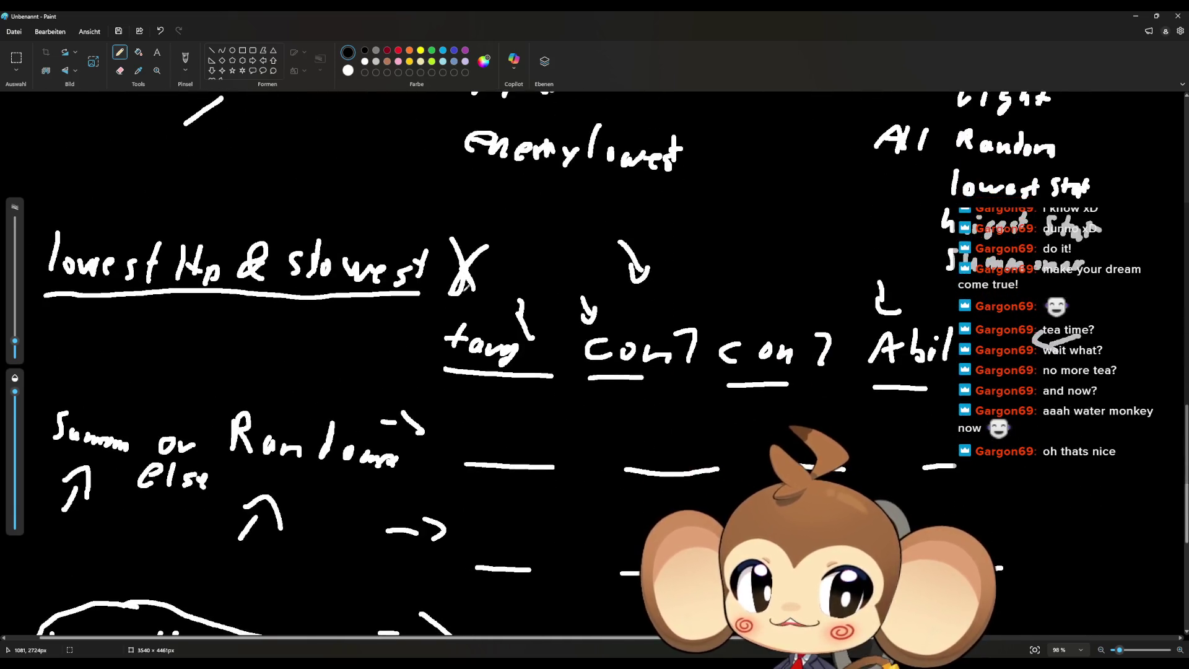
{"action": "scroll", "coordinate": [465, 289], "scroll_direction": "down", "scroll_amount": 3}
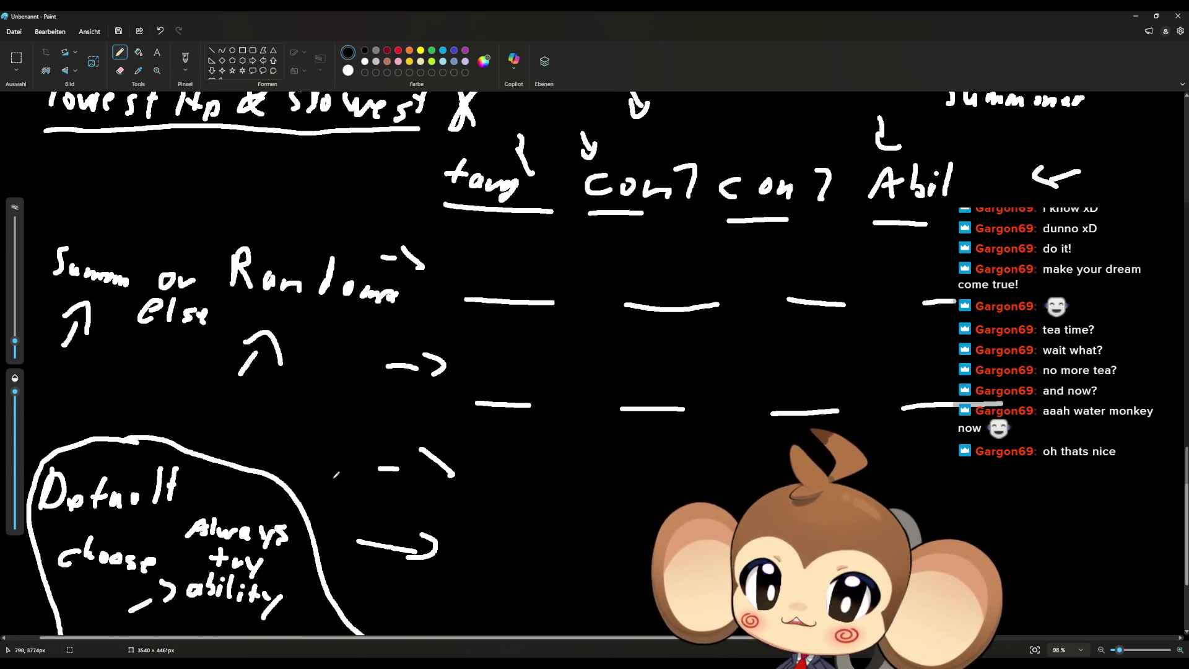
{"action": "scroll", "coordinate": [336, 473], "scroll_direction": "up", "scroll_amount": 2}
{"action": "scroll", "coordinate": [313, 482], "scroll_direction": "up", "scroll_amount": 2}
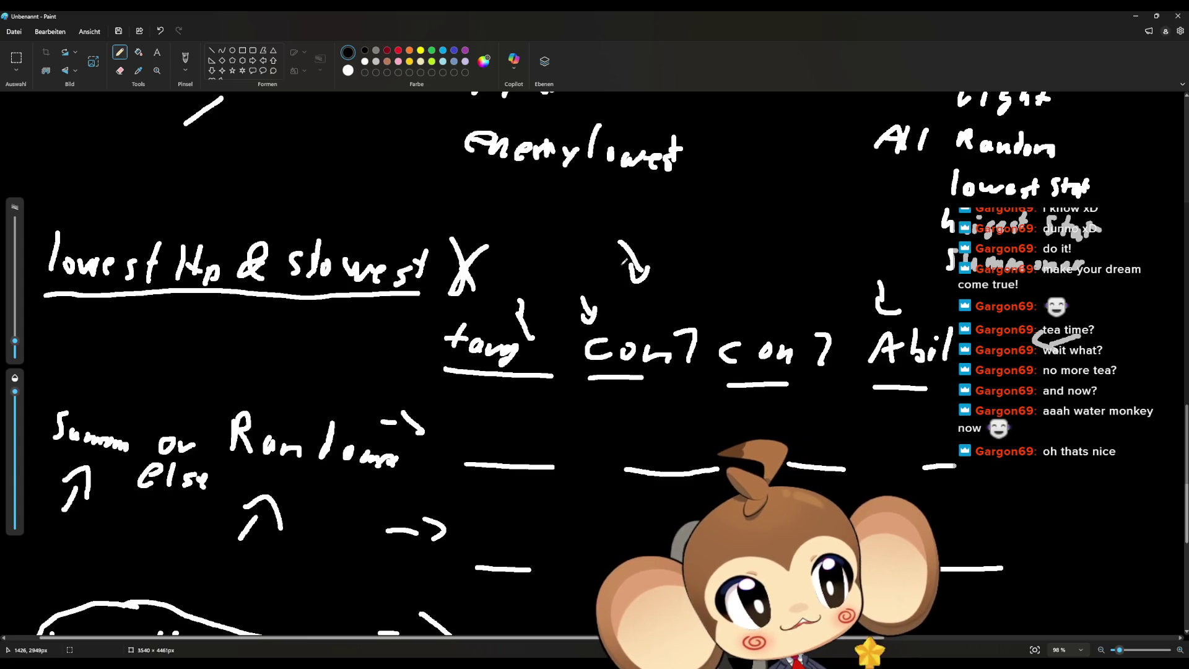
Step: Draw a downward arrow above the middle heading, then switch back to the Unreal Blueprint editor
{"action": "mouse_move", "coordinate": [728, 258]}
{"action": "left_mouse_down"}
{"action": "mouse_move", "coordinate": [725, 302]}
{"action": "mouse_move", "coordinate": [750, 287]}
{"action": "left_mouse_up"}
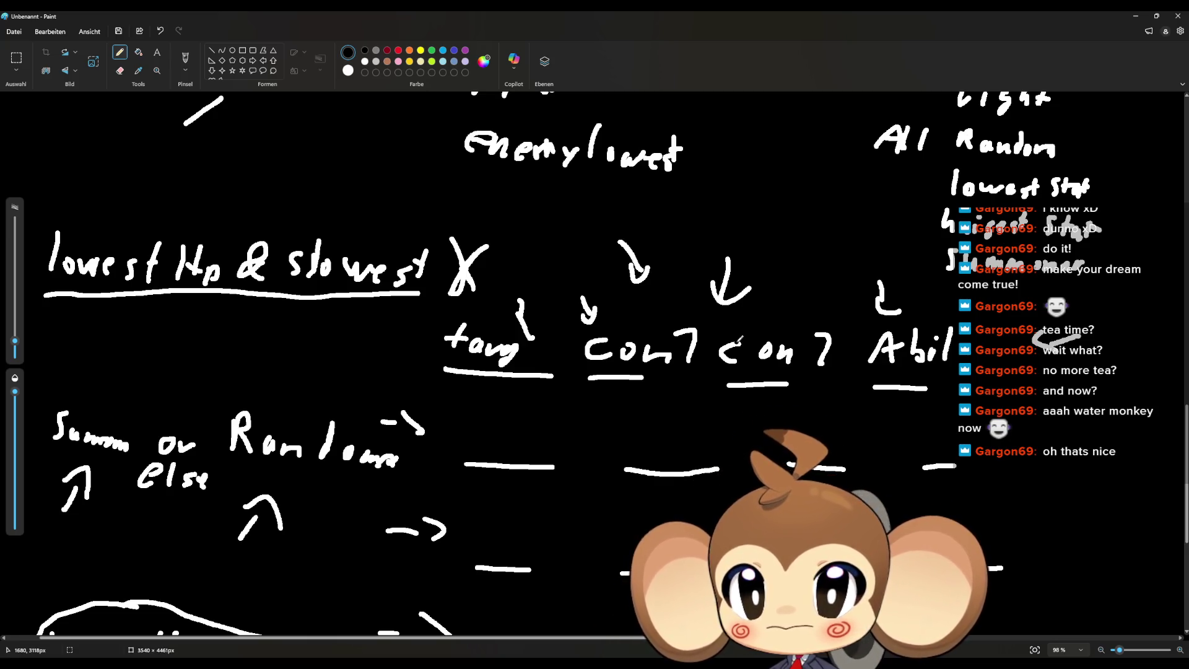
{"action": "scroll", "coordinate": [452, 211], "scroll_direction": "down", "scroll_amount": 10}
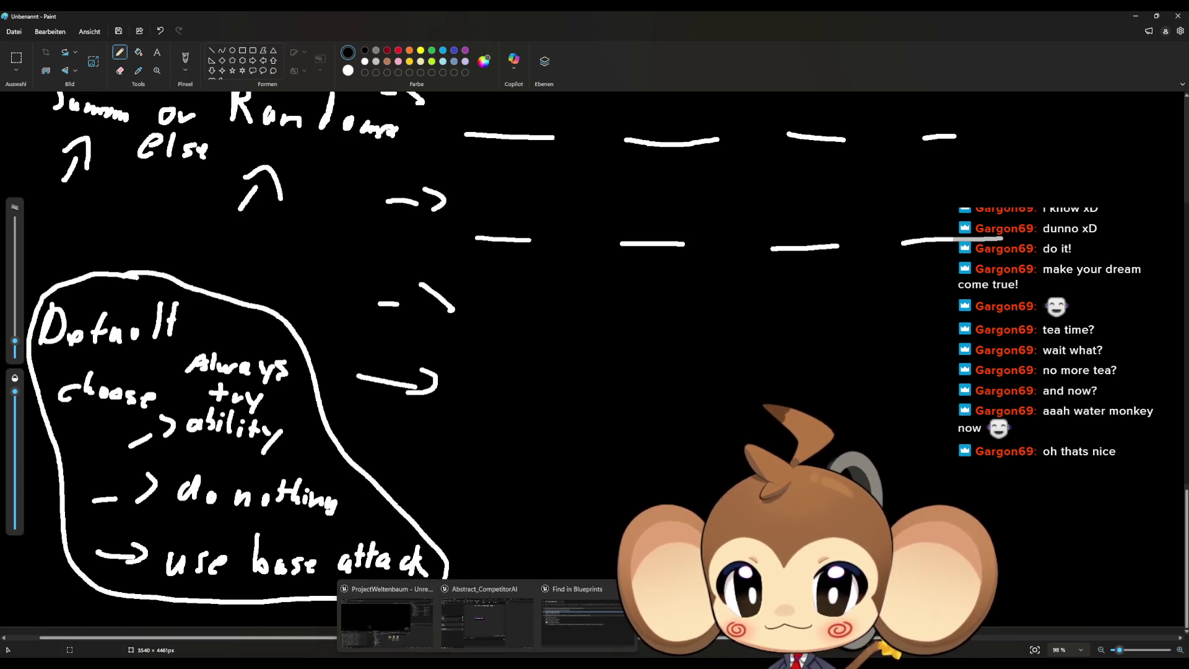
{"action": "left_click", "coordinate": [492, 631]}
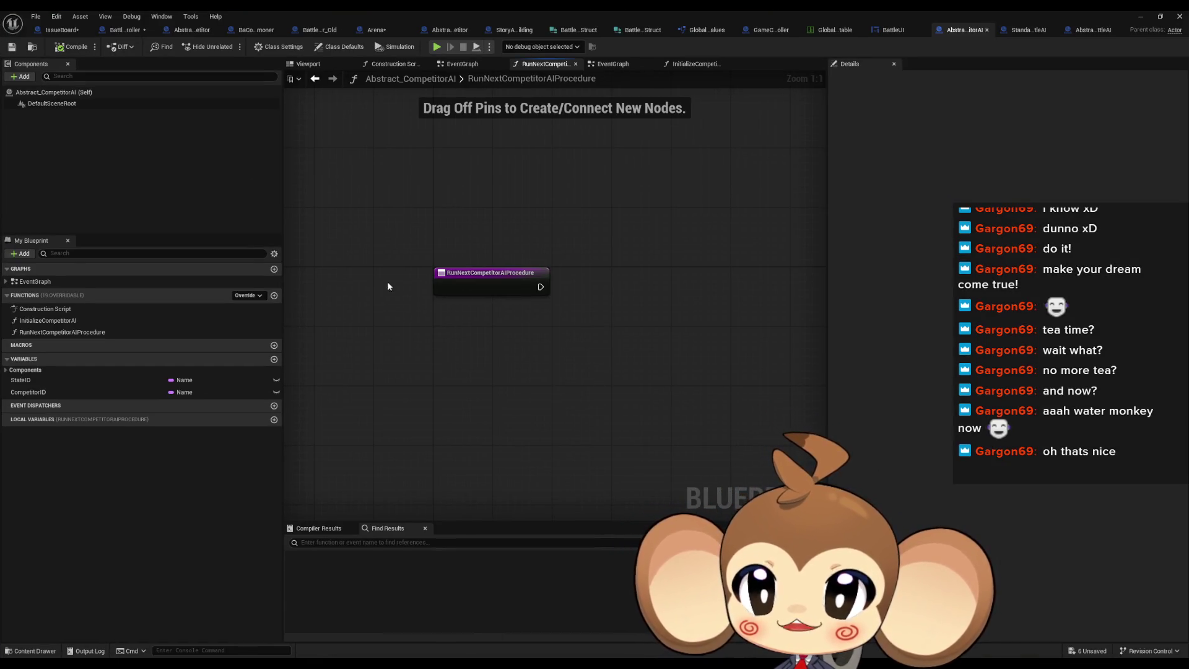
Step: In the IssueBoard EventGraph, add a comment '2 kinds of ai' / 'competitor layer and entity layer'
{"action": "left_click", "coordinate": [50, 29]}
{"action": "scroll", "coordinate": [557, 341], "scroll_direction": "down", "scroll_amount": 3}
{"action": "scroll", "coordinate": [597, 399], "scroll_direction": "up", "scroll_amount": 3}
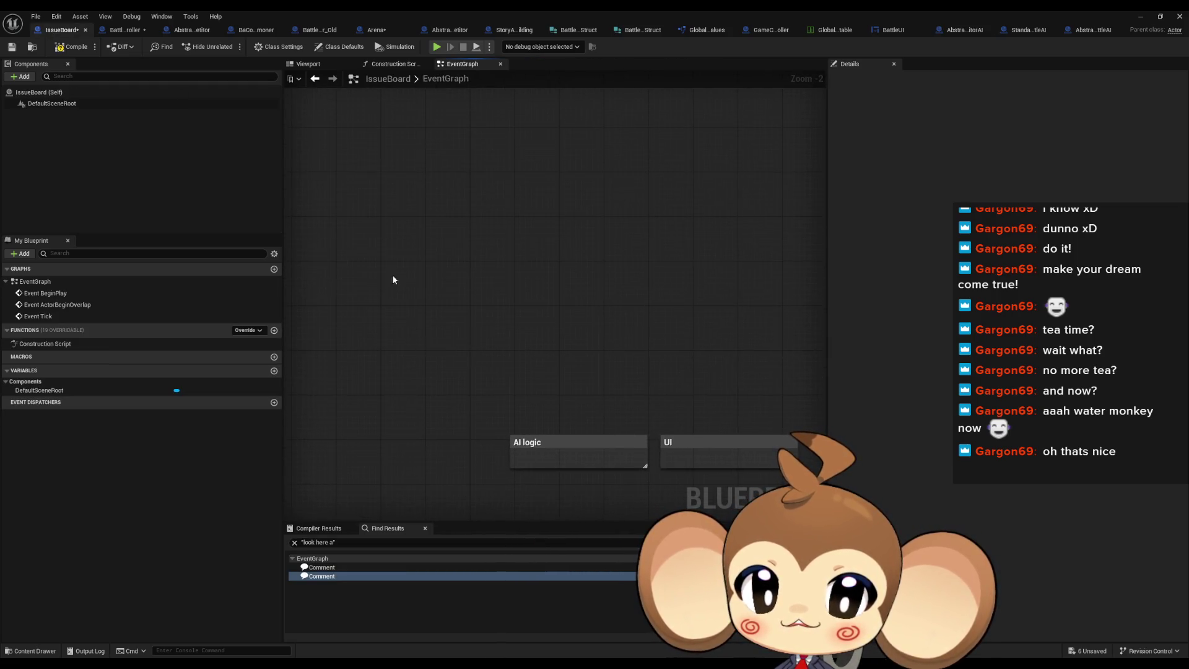
{"action": "left_click_drag", "start_coordinate": [396, 288], "coordinate": [499, 343]}
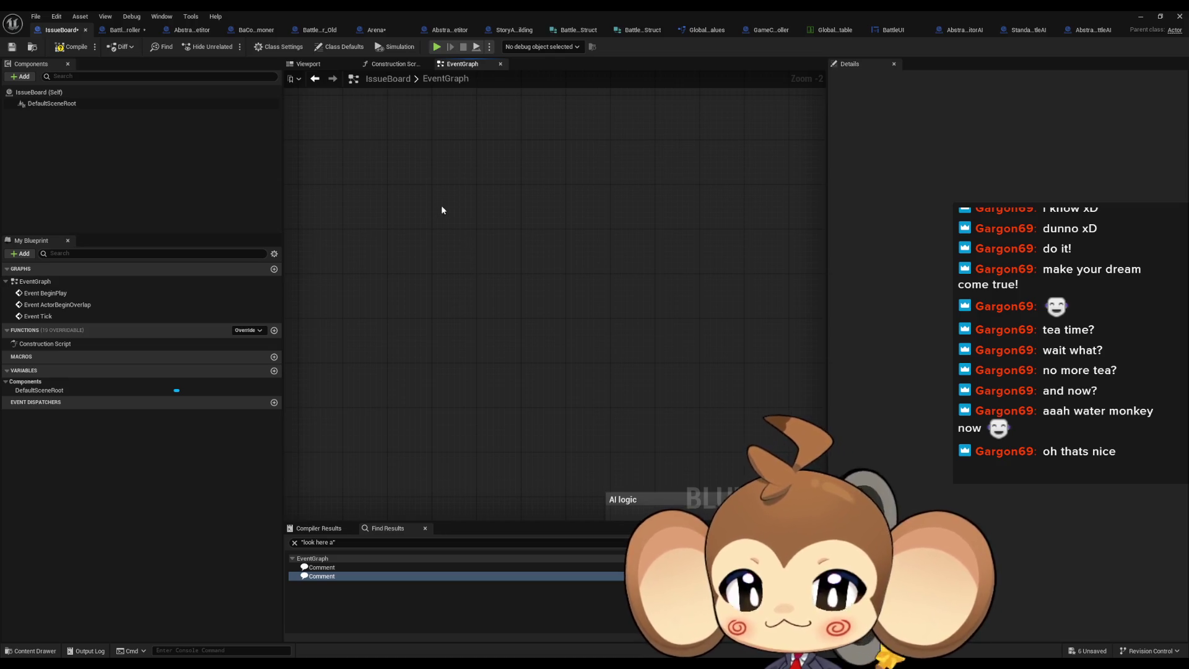
{"action": "key", "text": "c"}
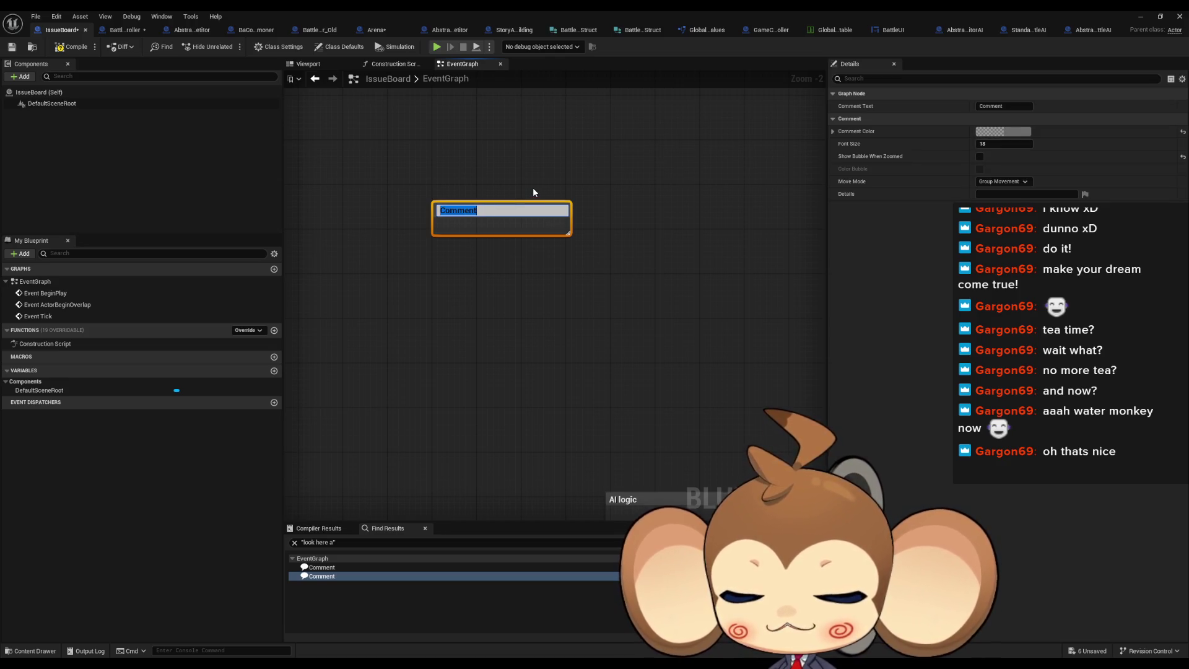
{"action": "type", "text": "2"}
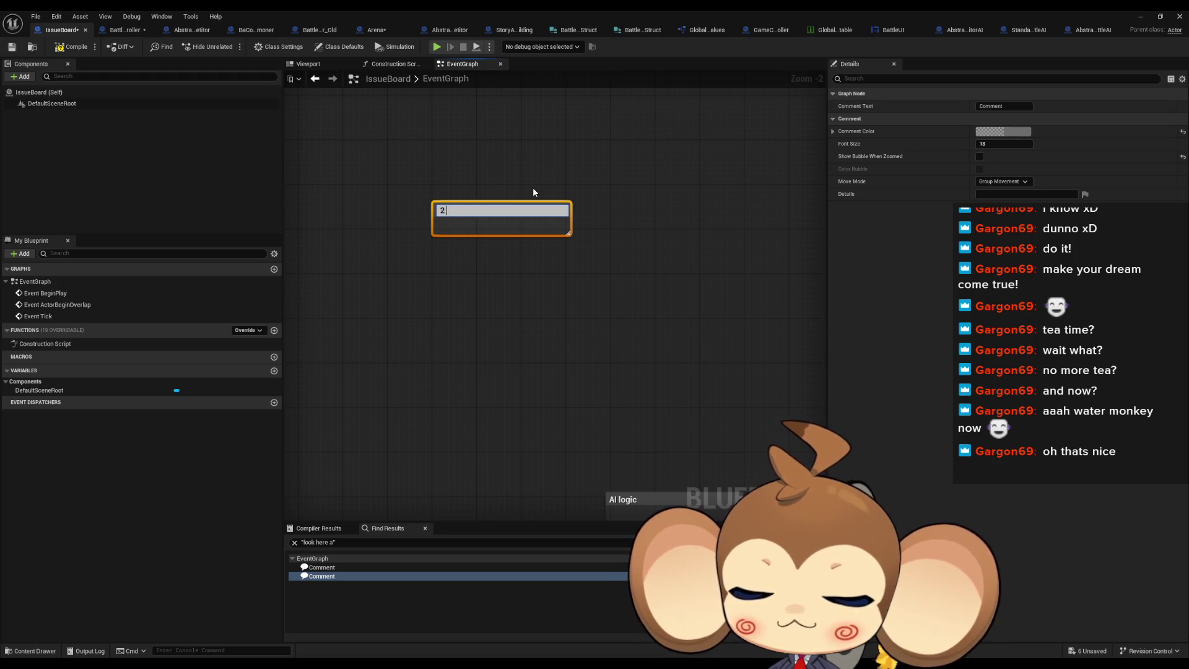
{"action": "type", "text": " kinds of"}
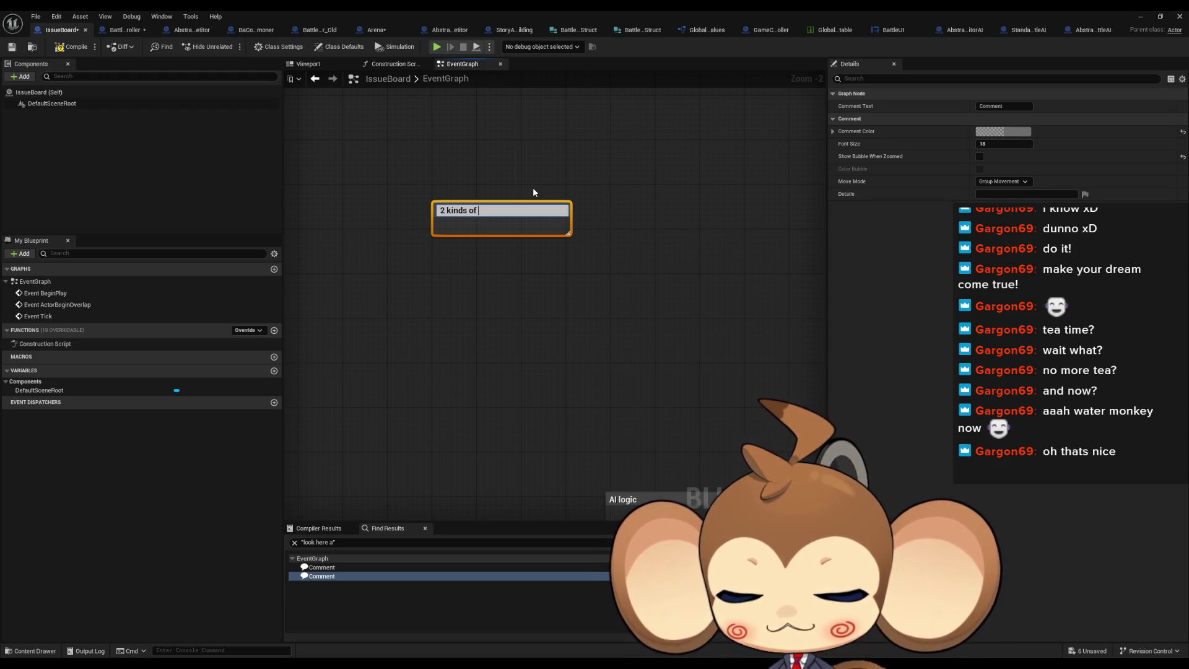
{"action": "type", "text": " ai"}
{"action": "key", "text": "Return"}
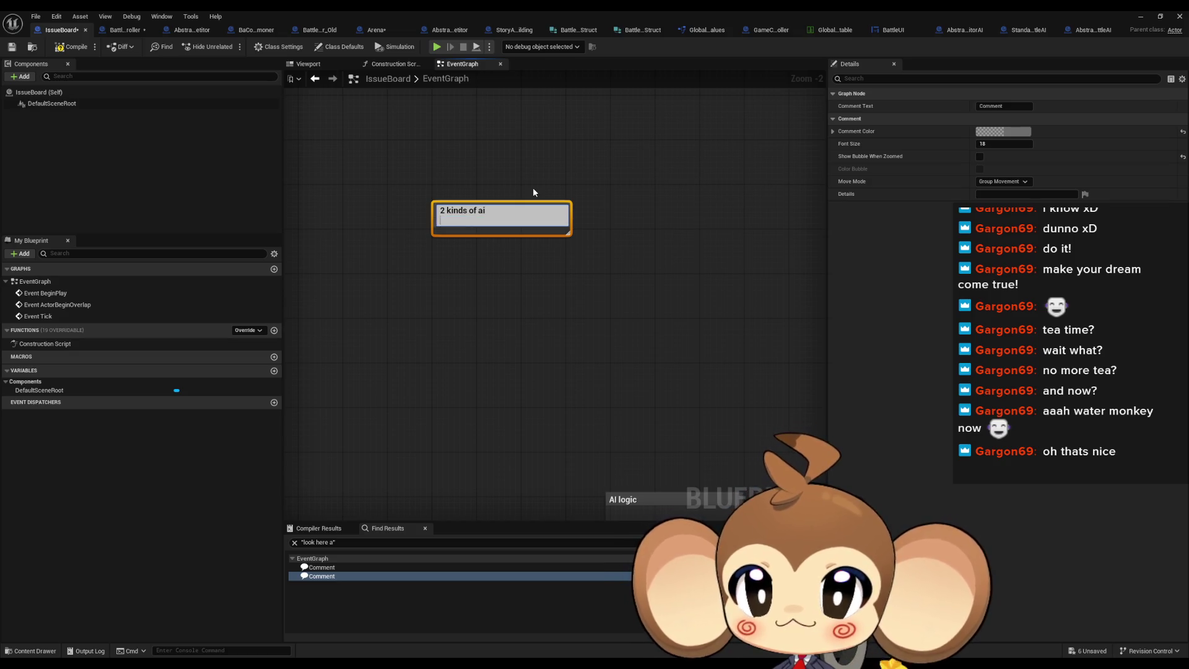
{"action": "type", "text": "com"}
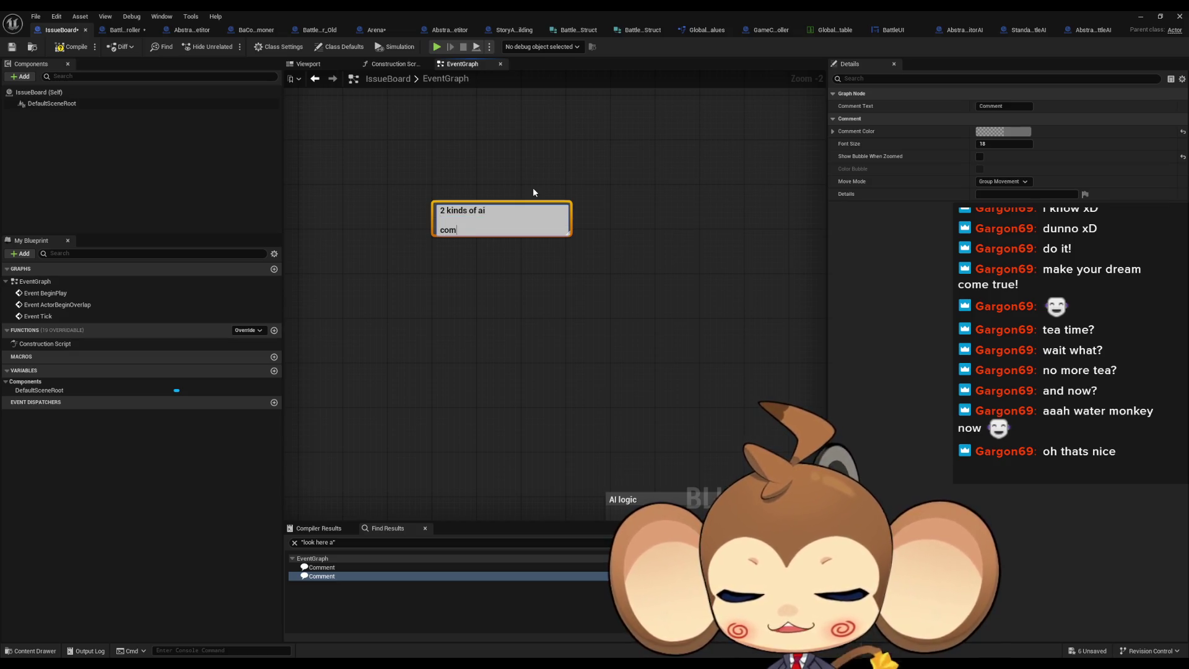
{"action": "type", "text": "petitor la"}
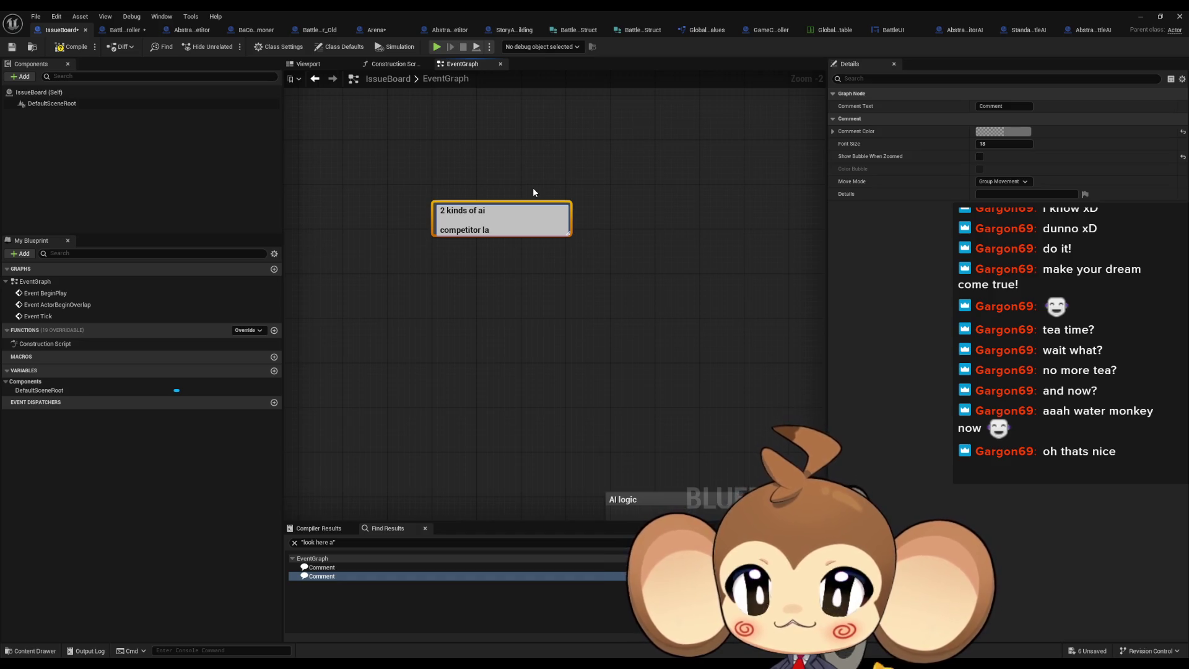
{"action": "key", "text": "BackSpace"}
{"action": "type", "text": "ayer and "}
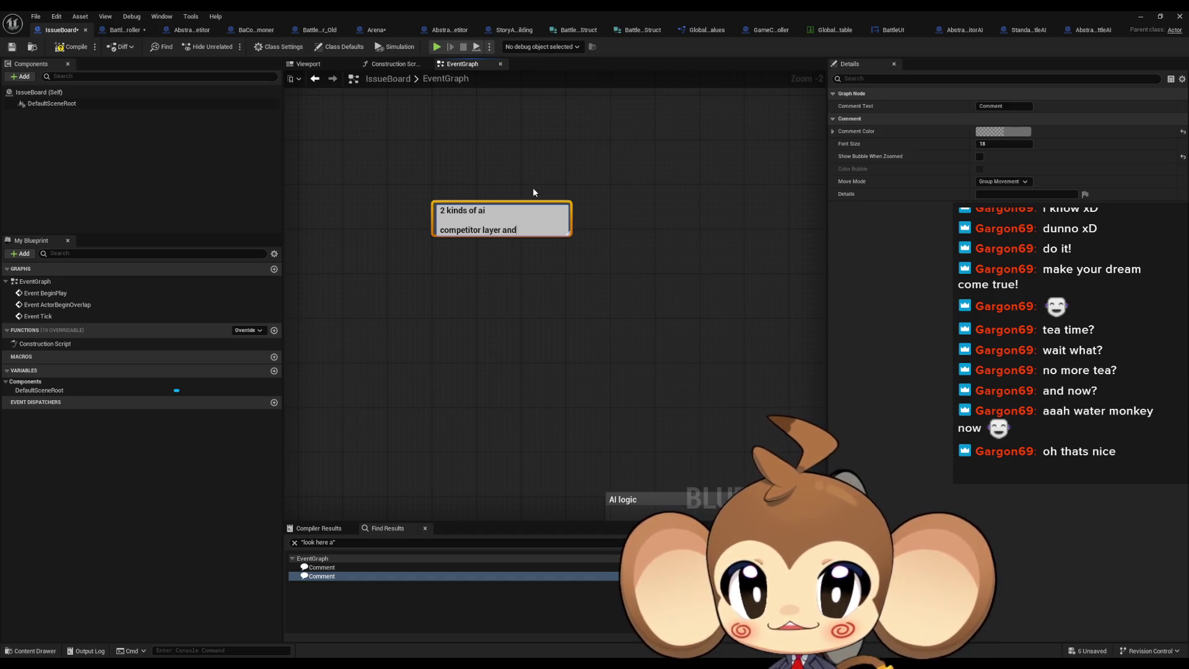
{"action": "type", "text": "ento"}
{"action": "type", "text": "ity lay"}
{"action": "type", "text": "er"}
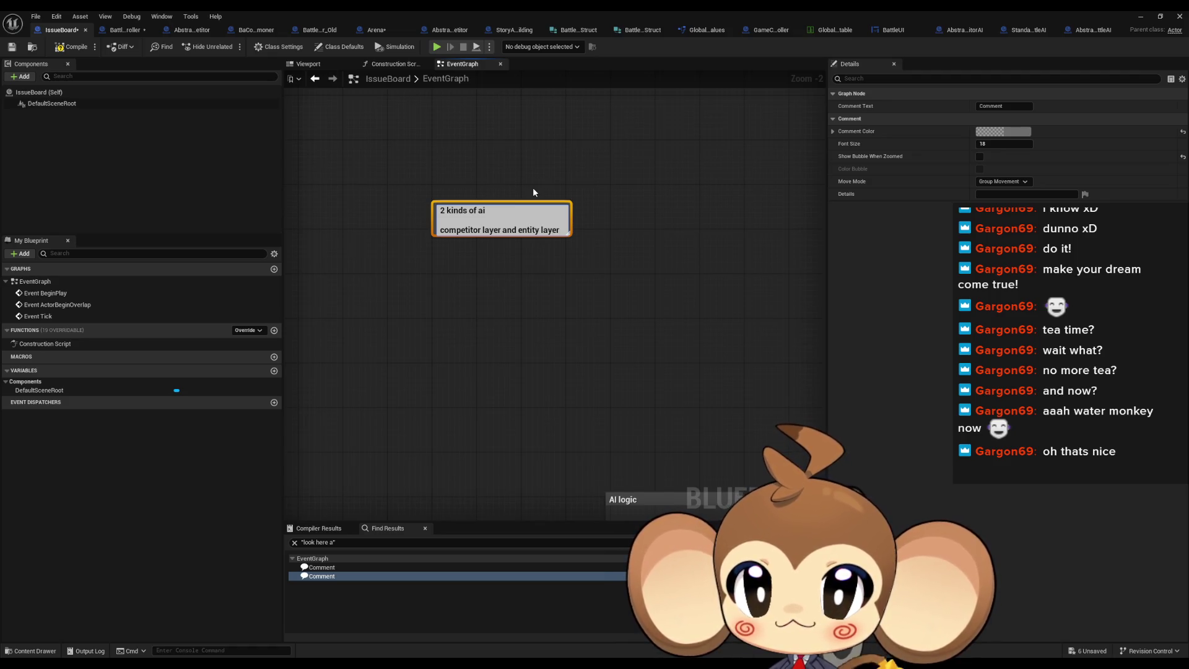
Step: Add the lines 'entity layer has 2 kinds', 'full implement by dev' and 'custom for player'
{"action": "left_click", "coordinate": [540, 275]}
{"action": "type", "text": "centity layer"}
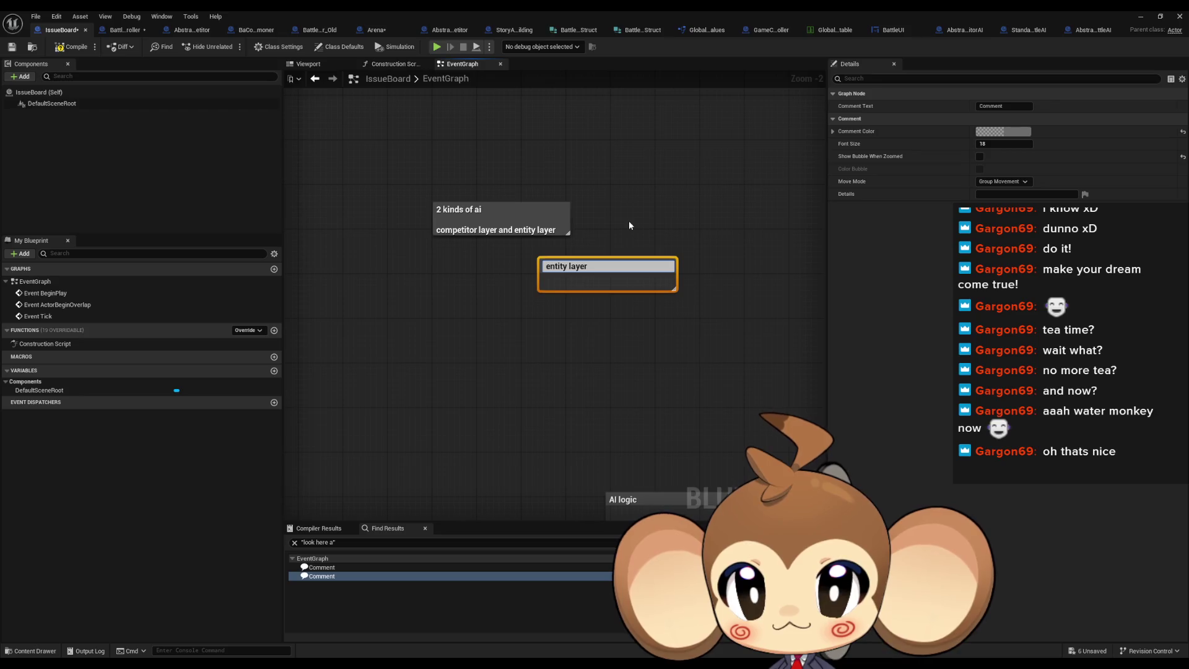
{"action": "type", "text": " has 2 kinds"}
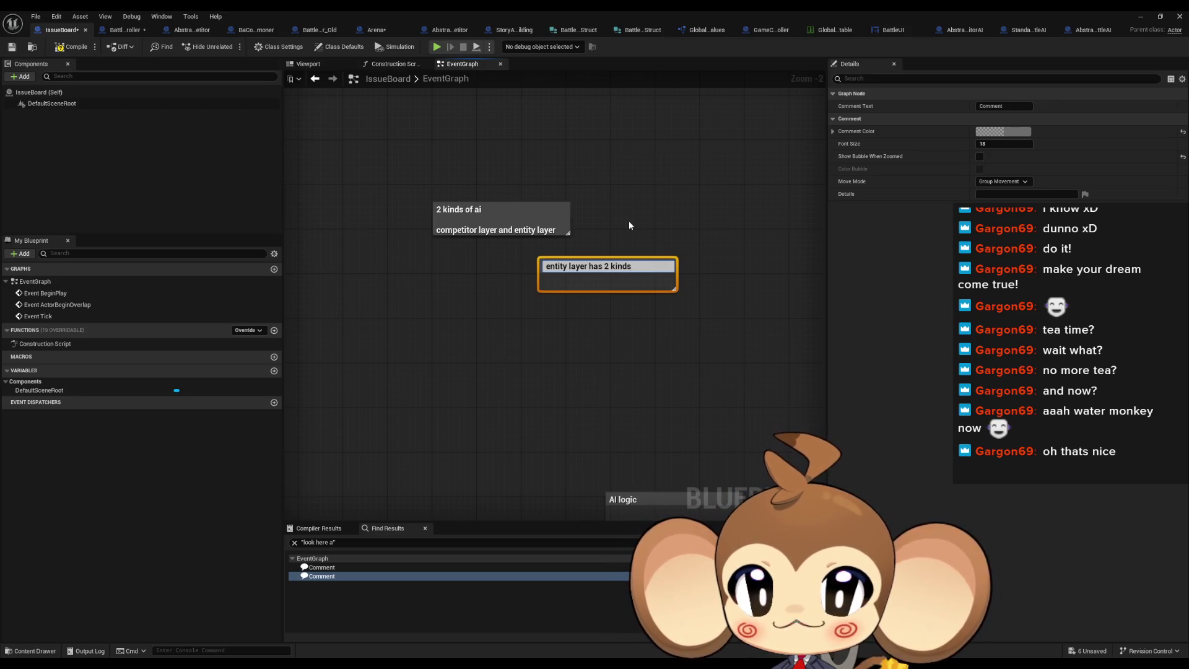
{"action": "key", "text": "Return"}
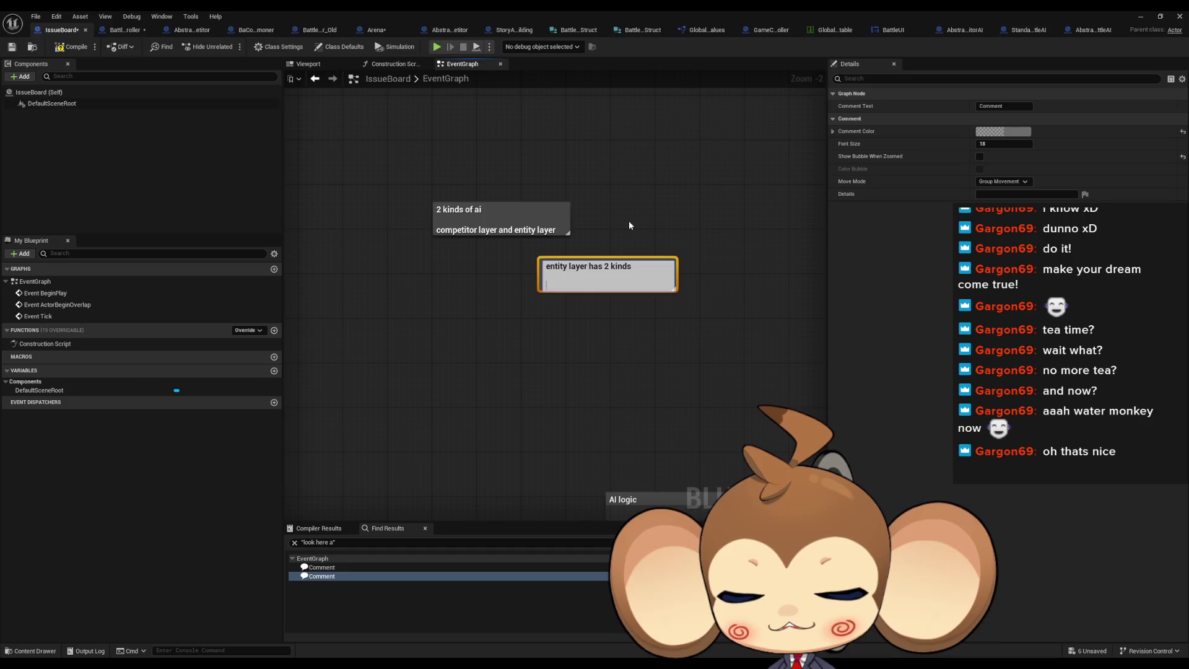
{"action": "type", "text": "full i"}
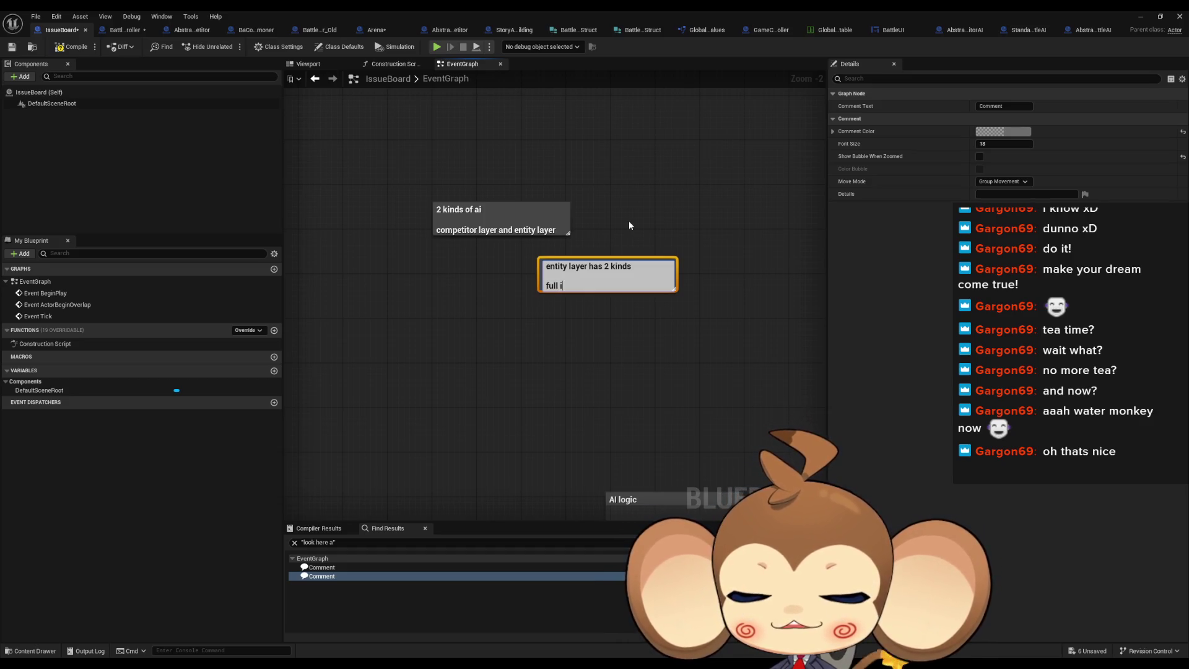
{"action": "type", "text": "mplement"}
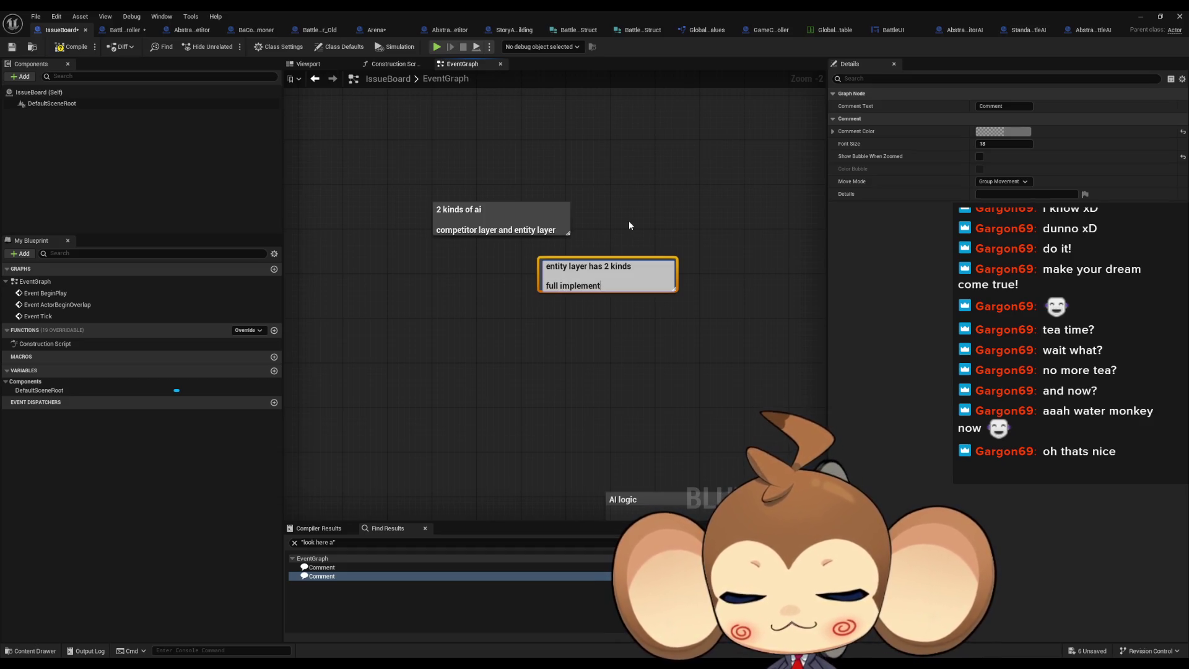
{"action": "type", "text": " by dev"}
{"action": "key", "text": "Return"}
{"action": "key", "text": "Return"}
{"action": "type", "text": "cus"}
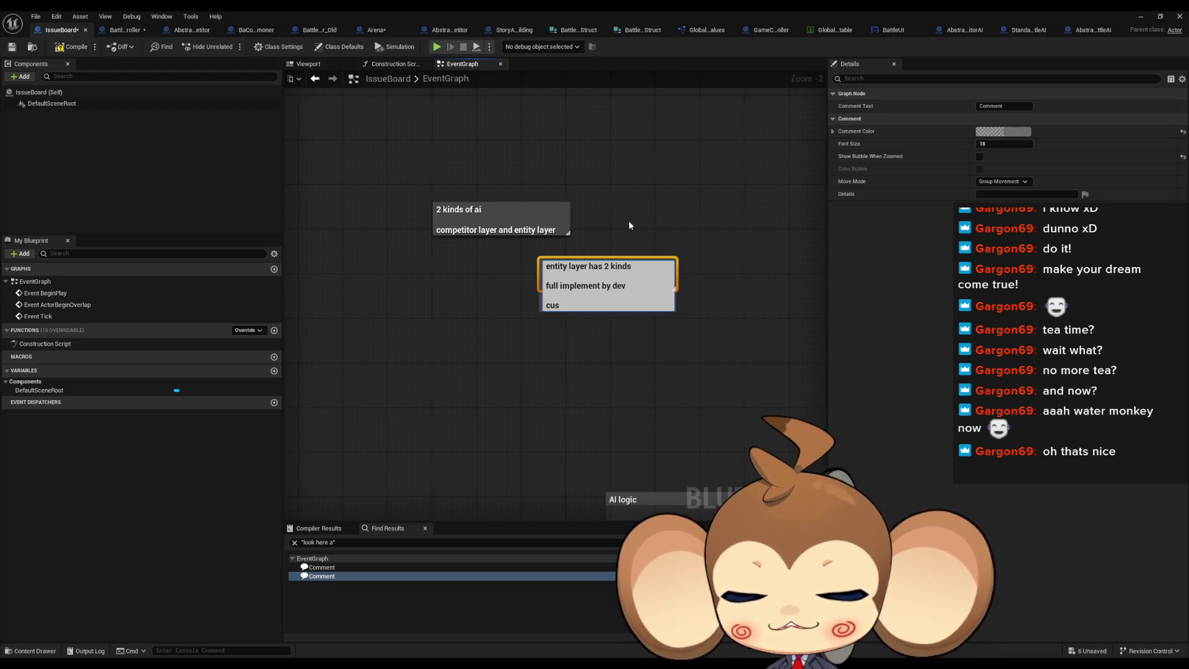
{"action": "type", "text": "tom"}
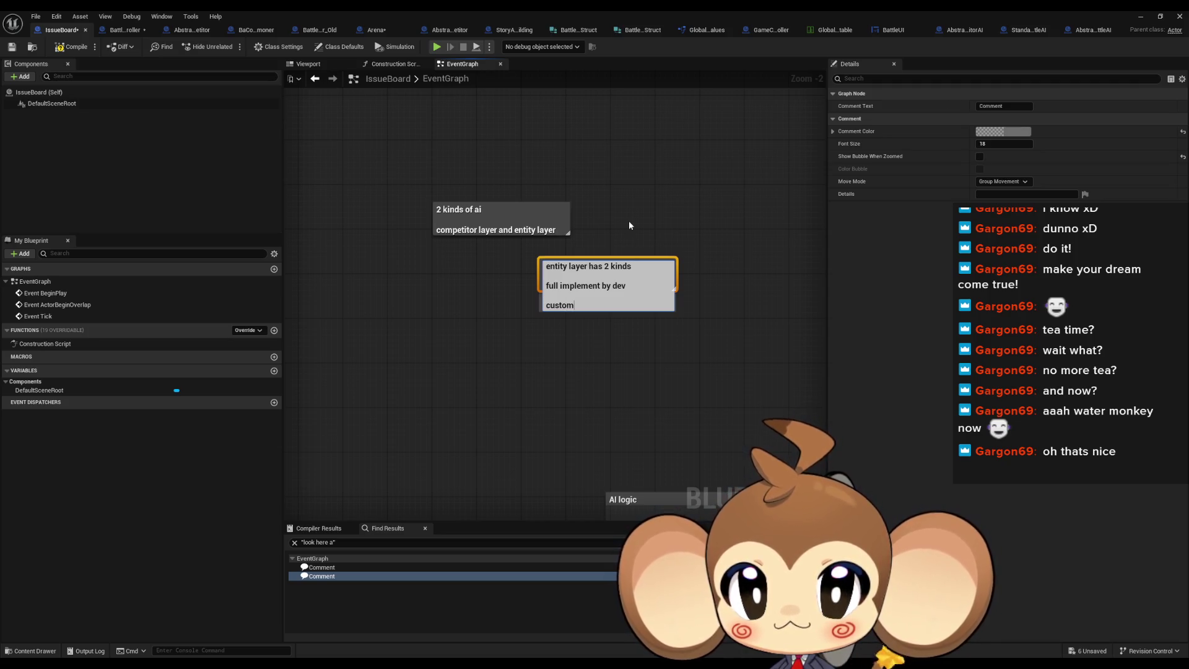
{"action": "type", "text": " for player"}
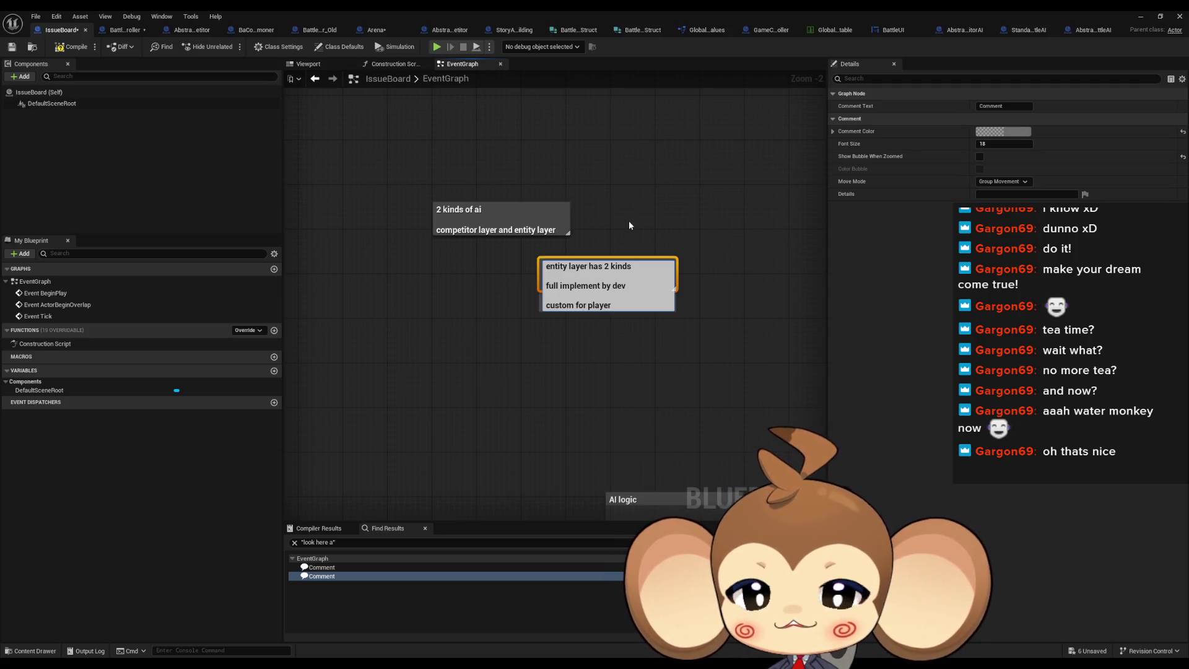
{"action": "key", "text": "ctrl+Return"}
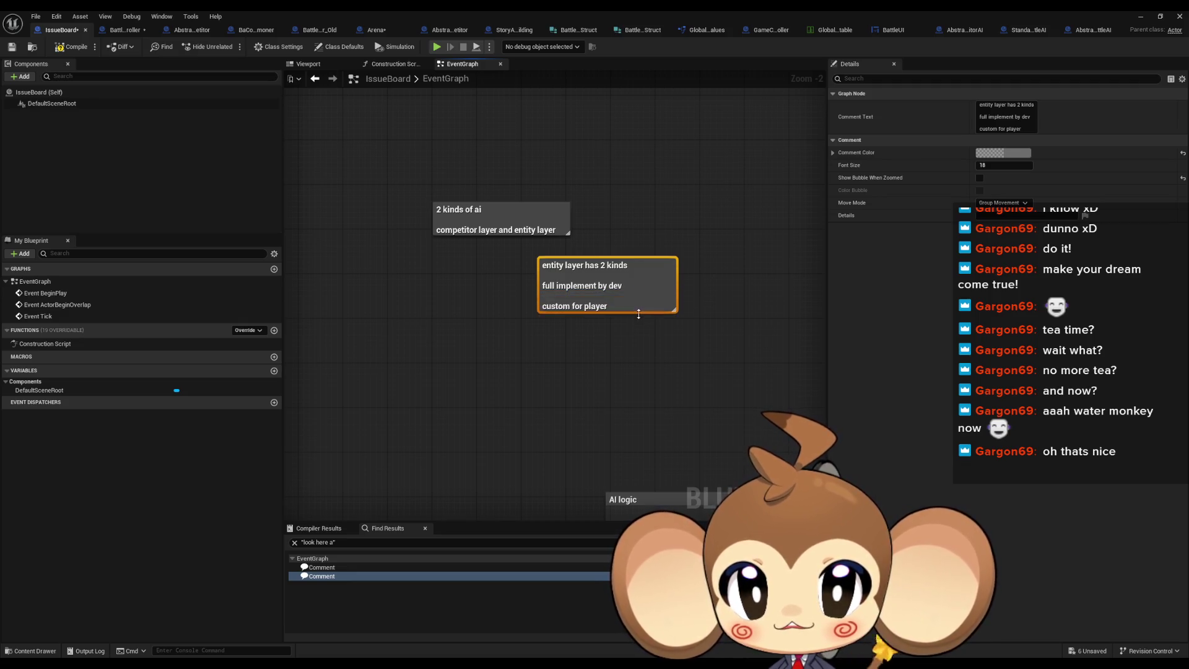
Step: Create a new comment starting 'default as fallback' / 'can be set to'
{"action": "left_click", "coordinate": [584, 365]}
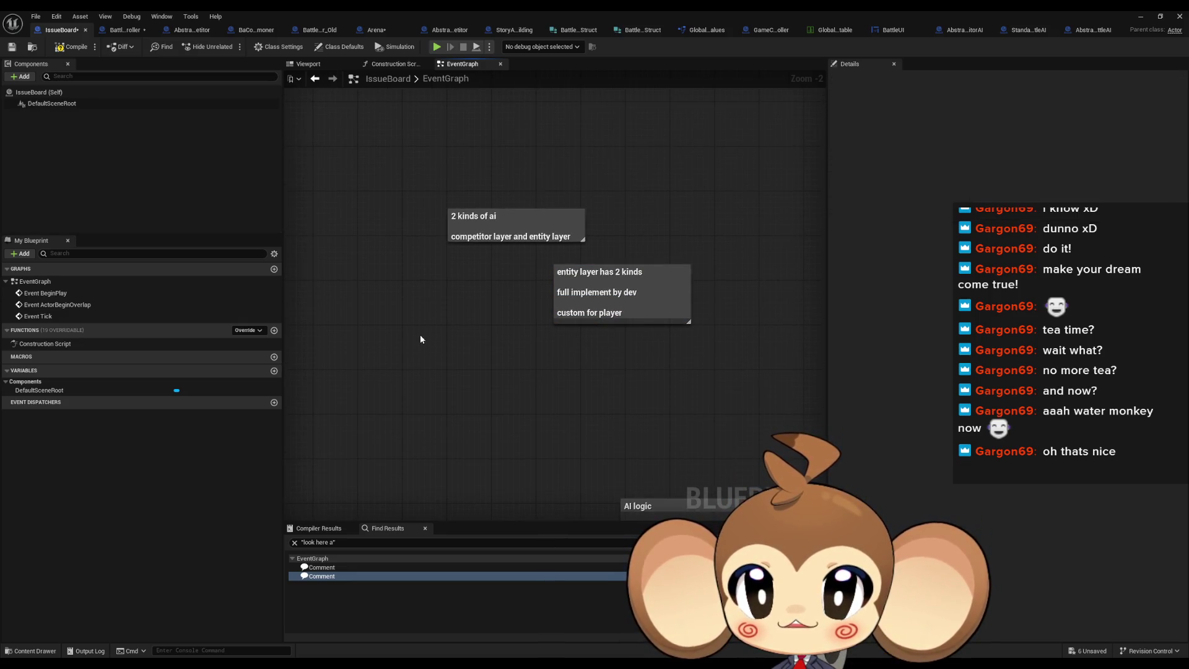
{"action": "type", "text": "cdefault"}
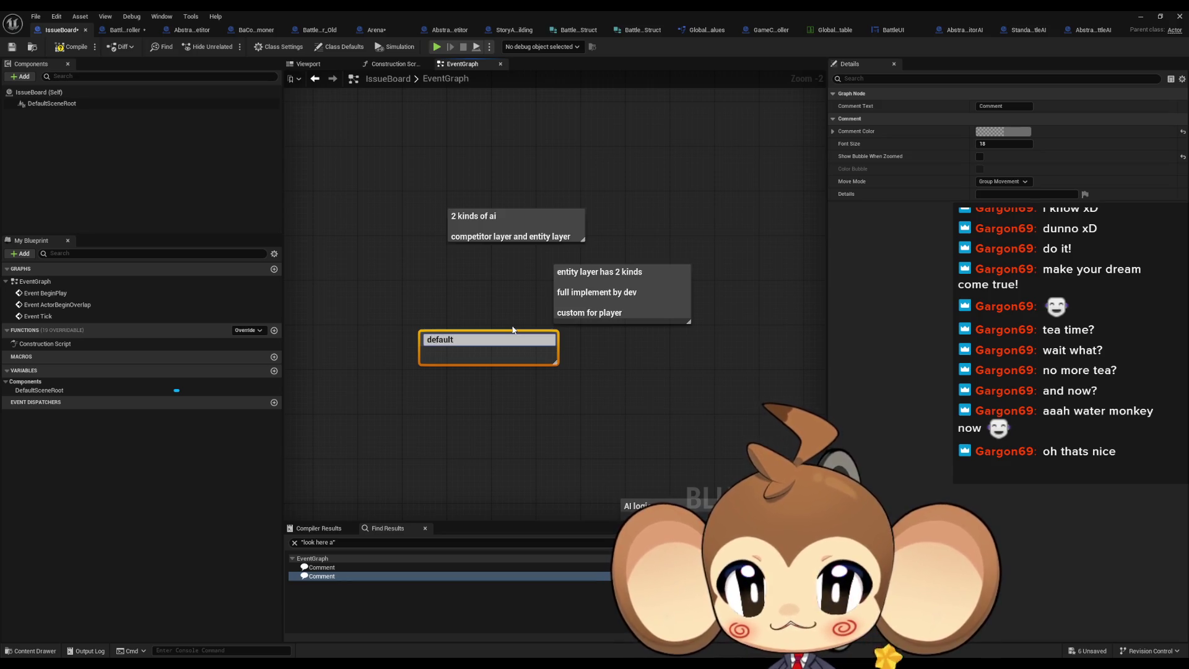
{"action": "type", "text": " act"}
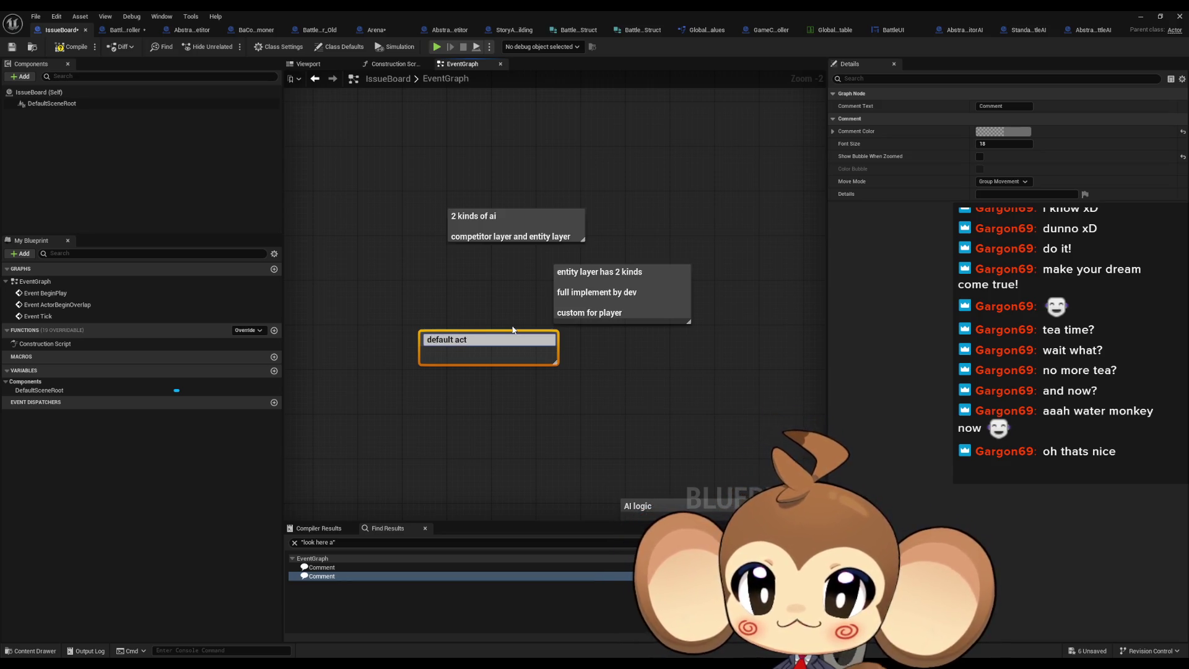
{"action": "type", "text": " as fallback"}
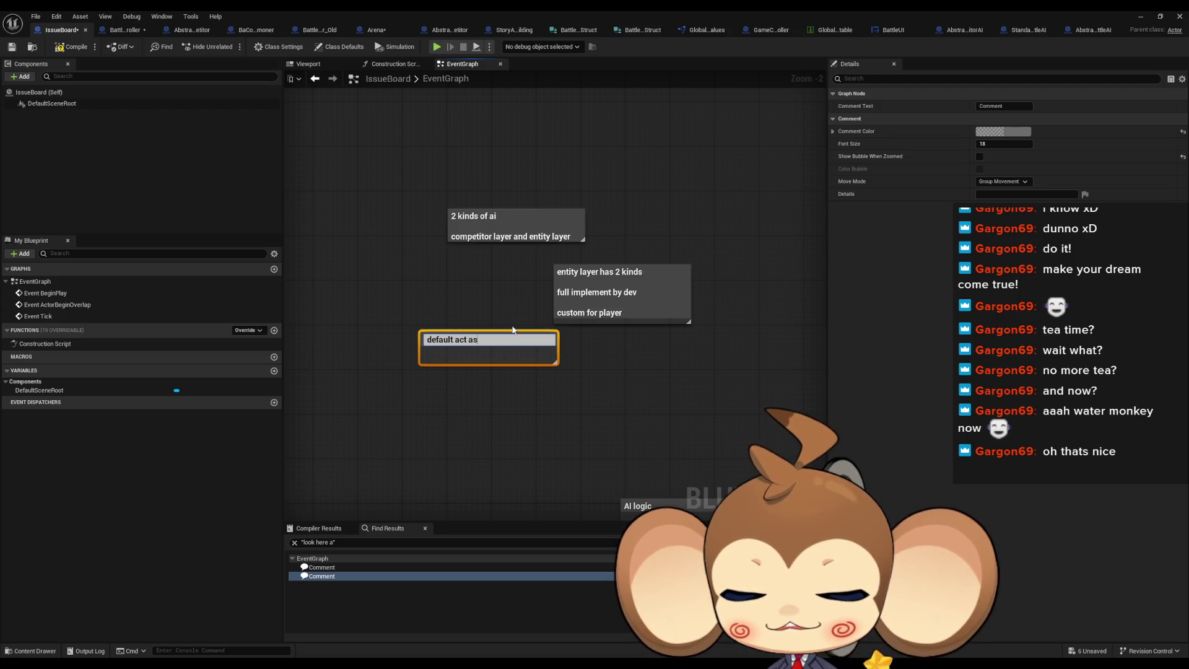
{"action": "key", "text": "shift+Return"}
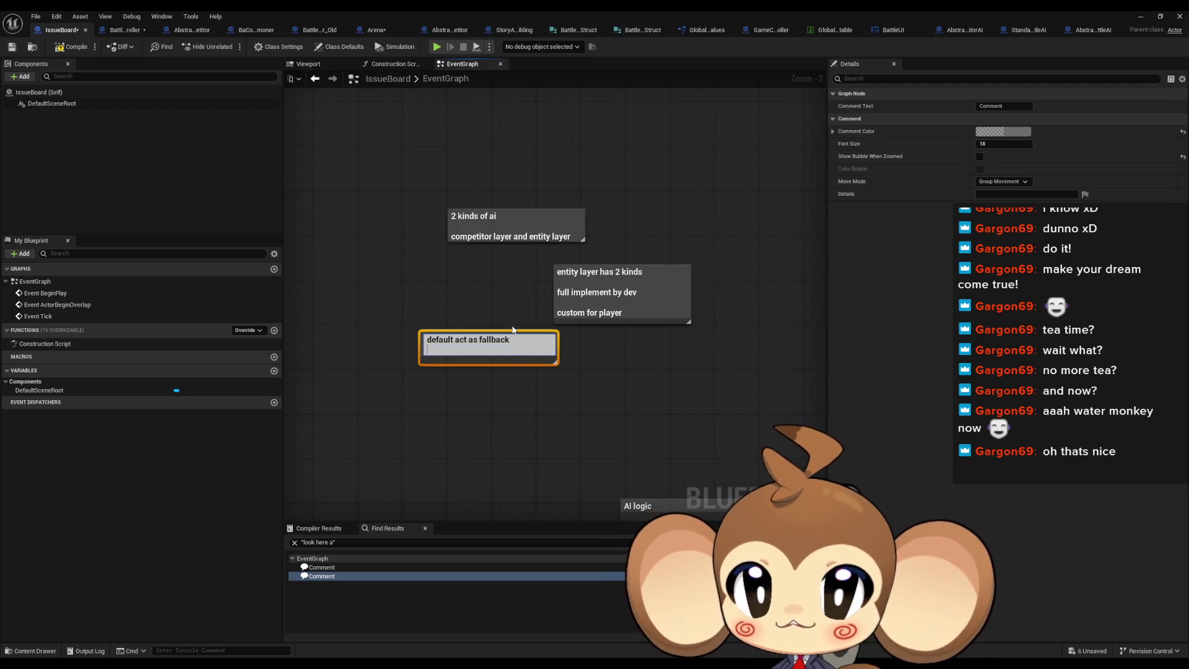
{"action": "type", "text": "can be set to"}
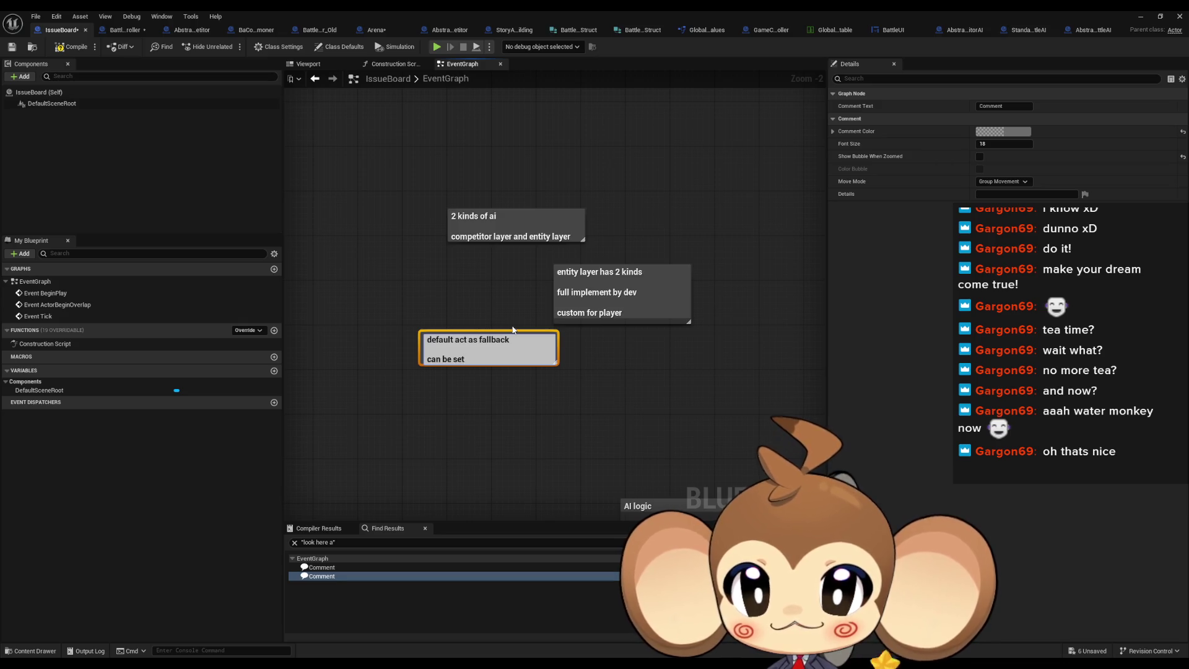
{"action": "key", "text": "shift+Return"}
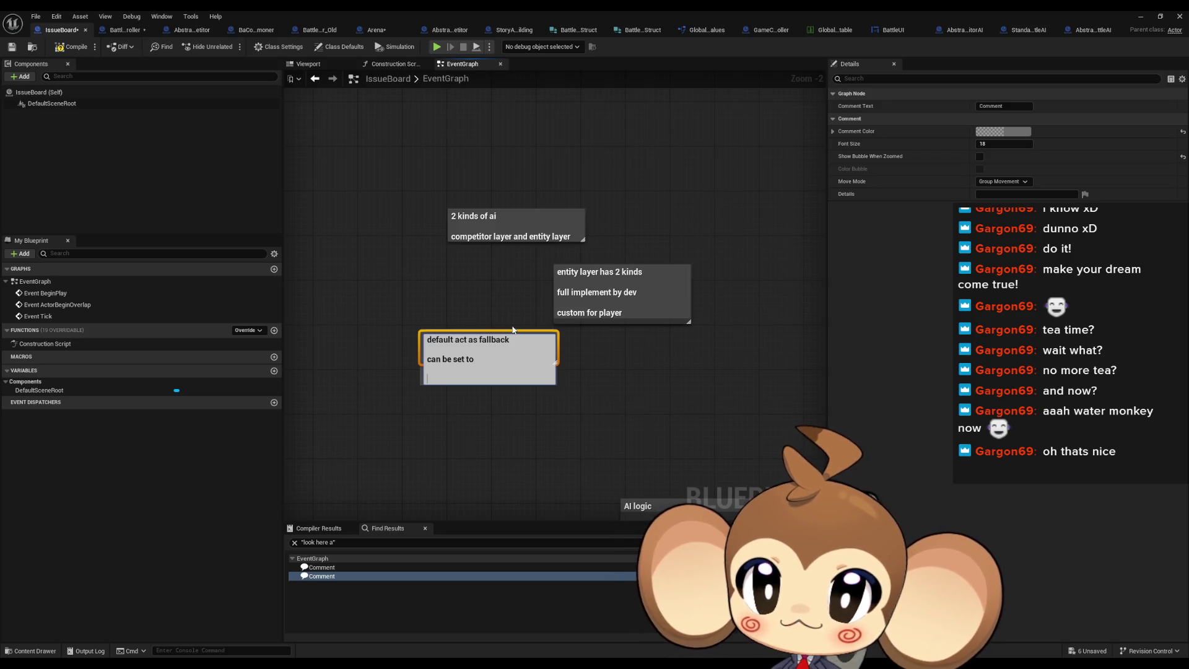
Step: Add the lines 'target (try summoner, random)' and 'ability use' to the fallback comment
{"action": "type", "text": "target"}
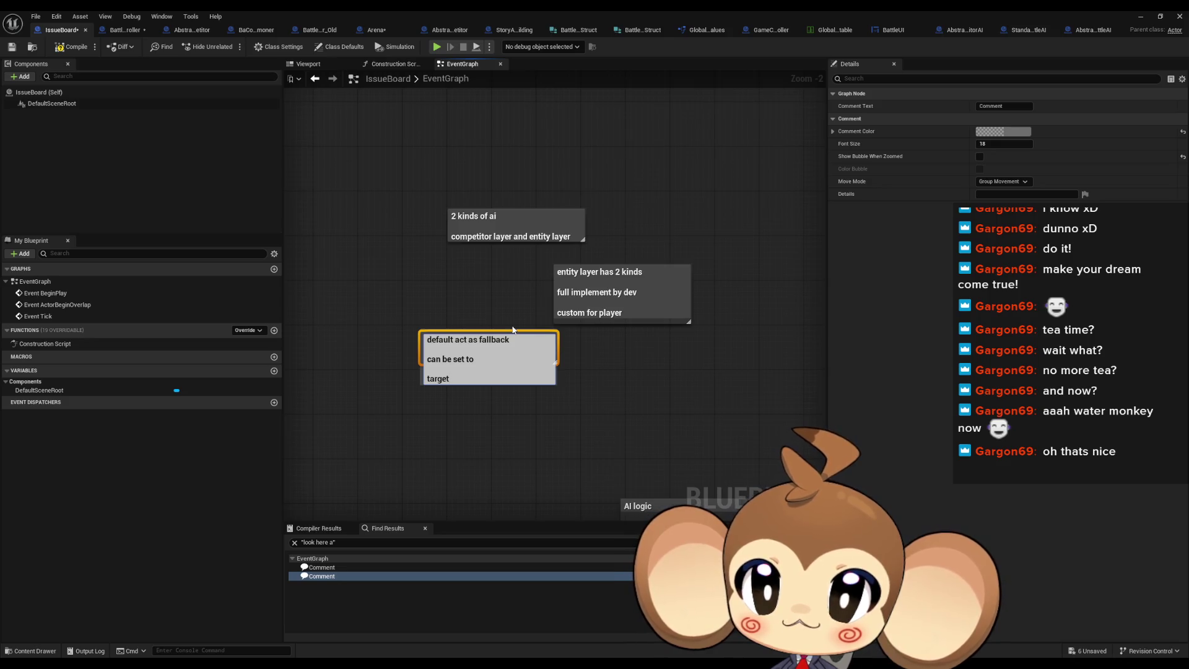
{"action": "type", "text": " (try summoner"}
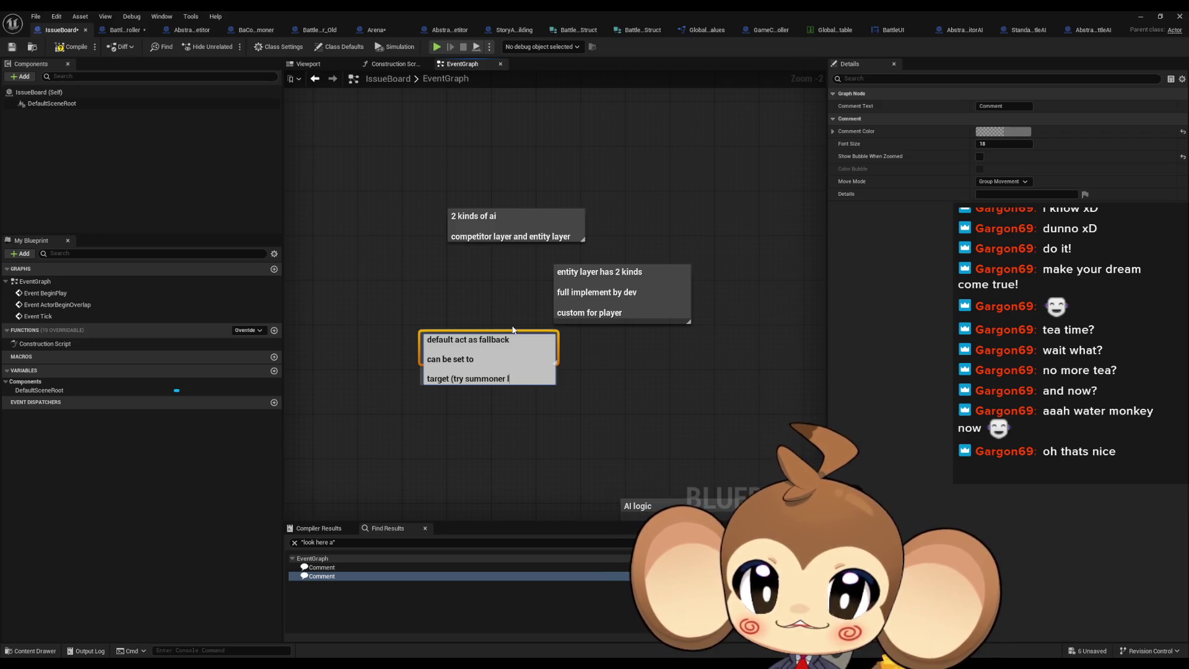
{"action": "type", "text": "r,x"}
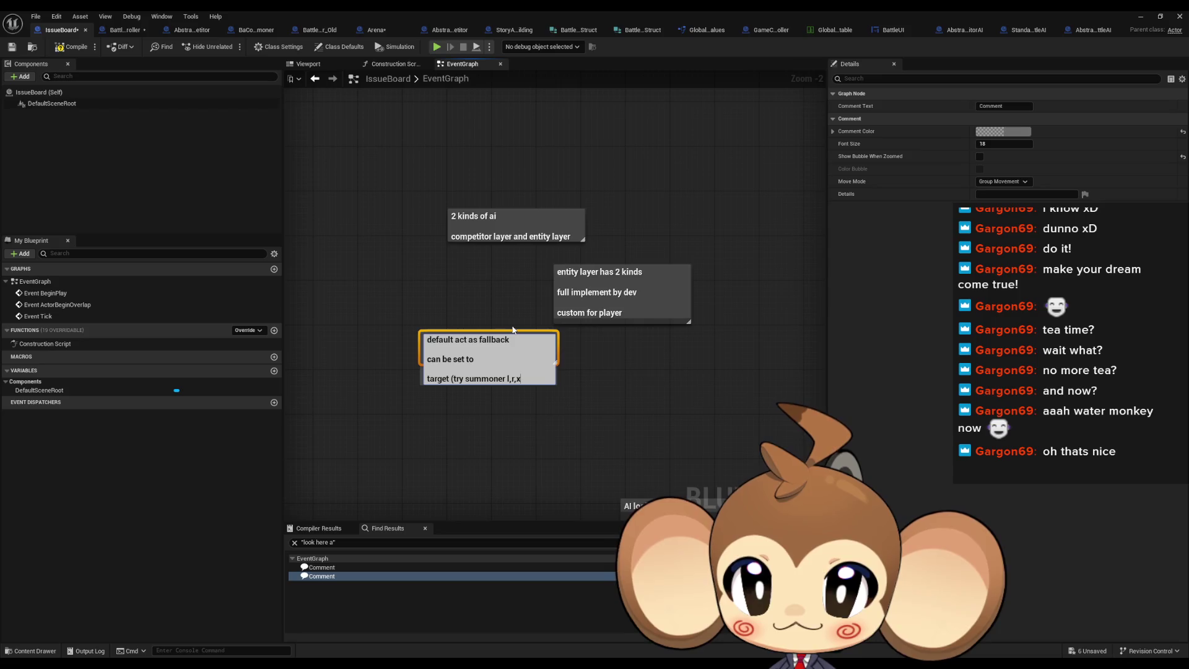
{"action": "type", "text": "c,"}
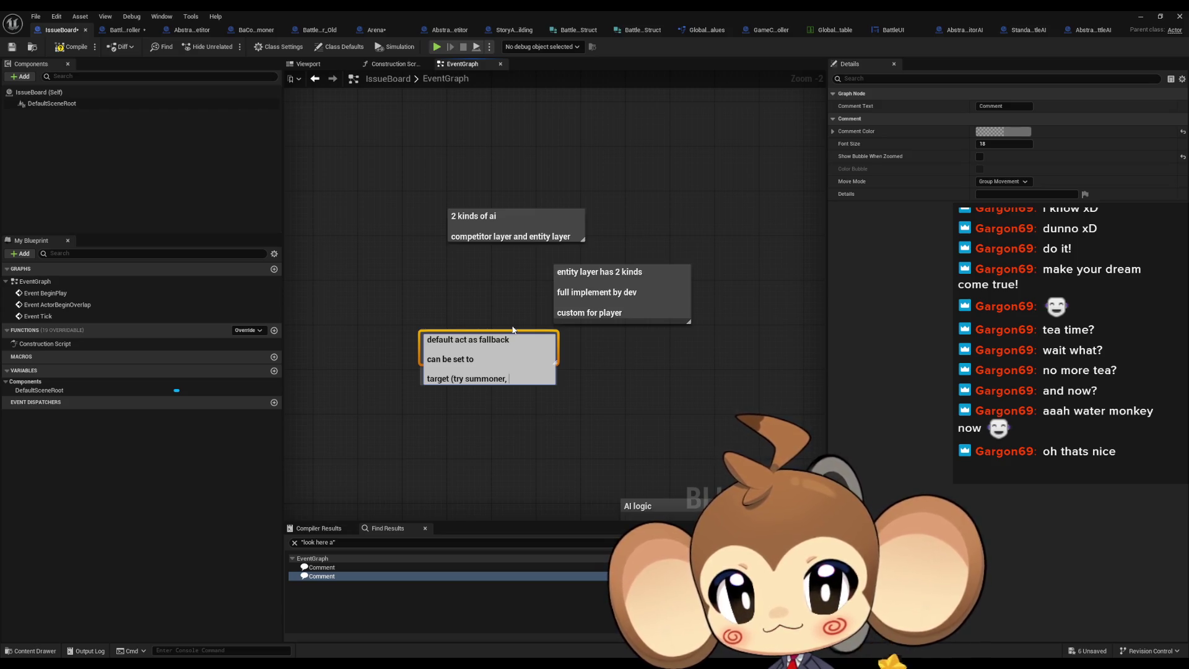
{"action": "key", "text": "BackSpace"}
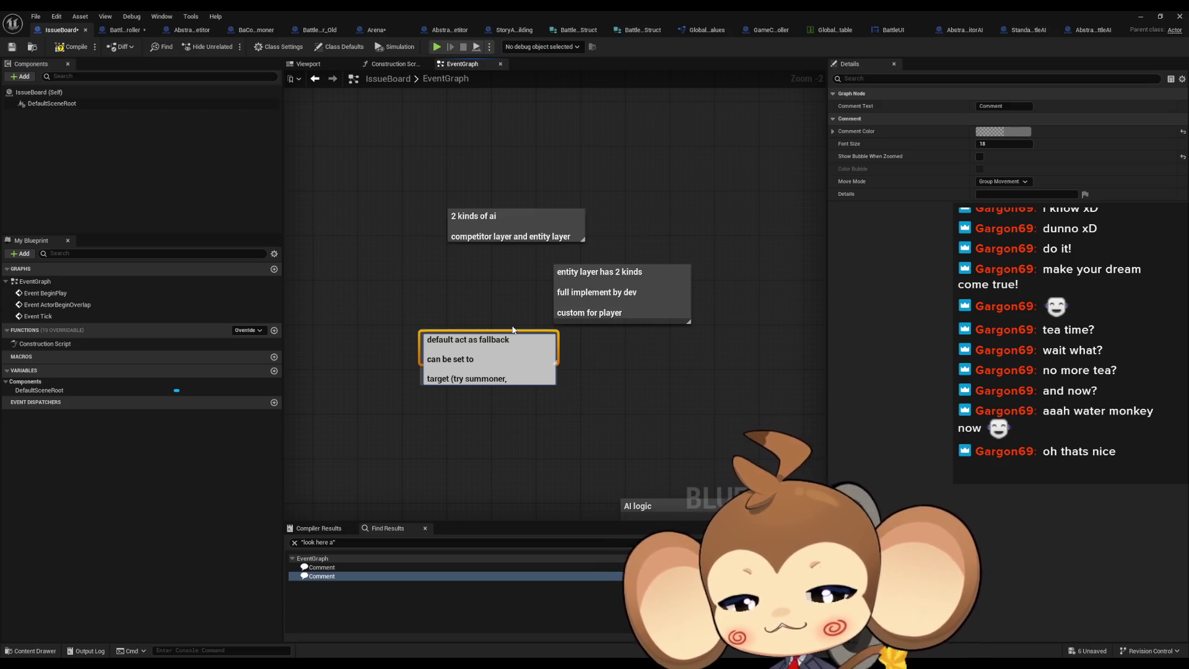
{"action": "key", "text": "End"}
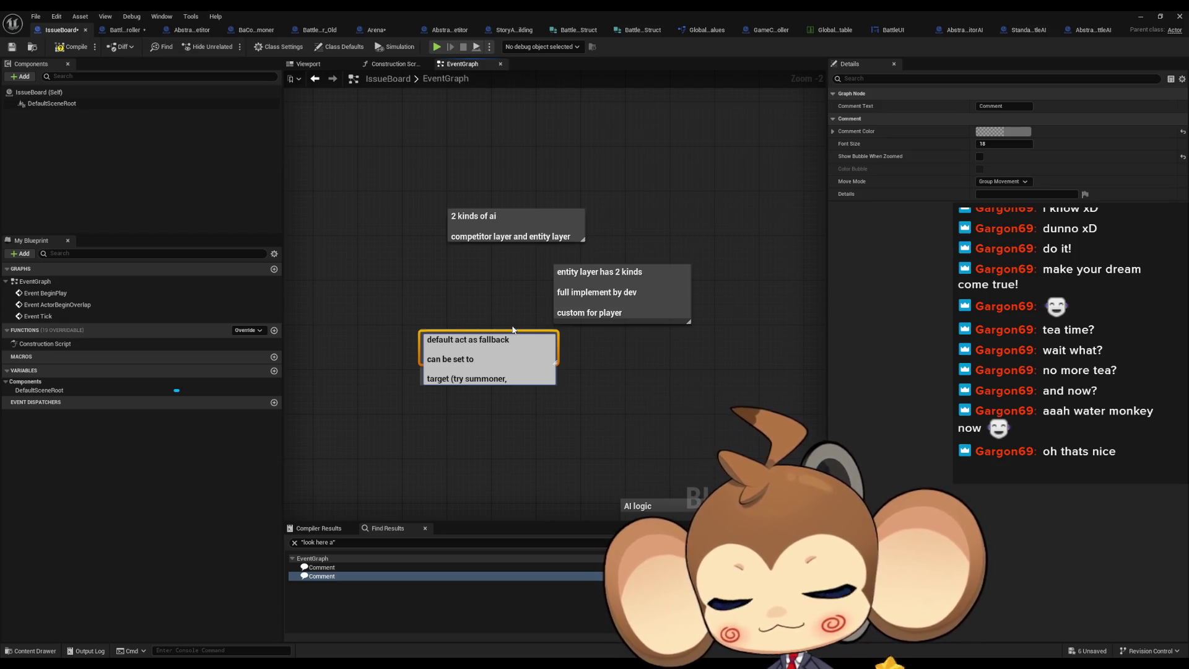
{"action": "type", "text": " random"}
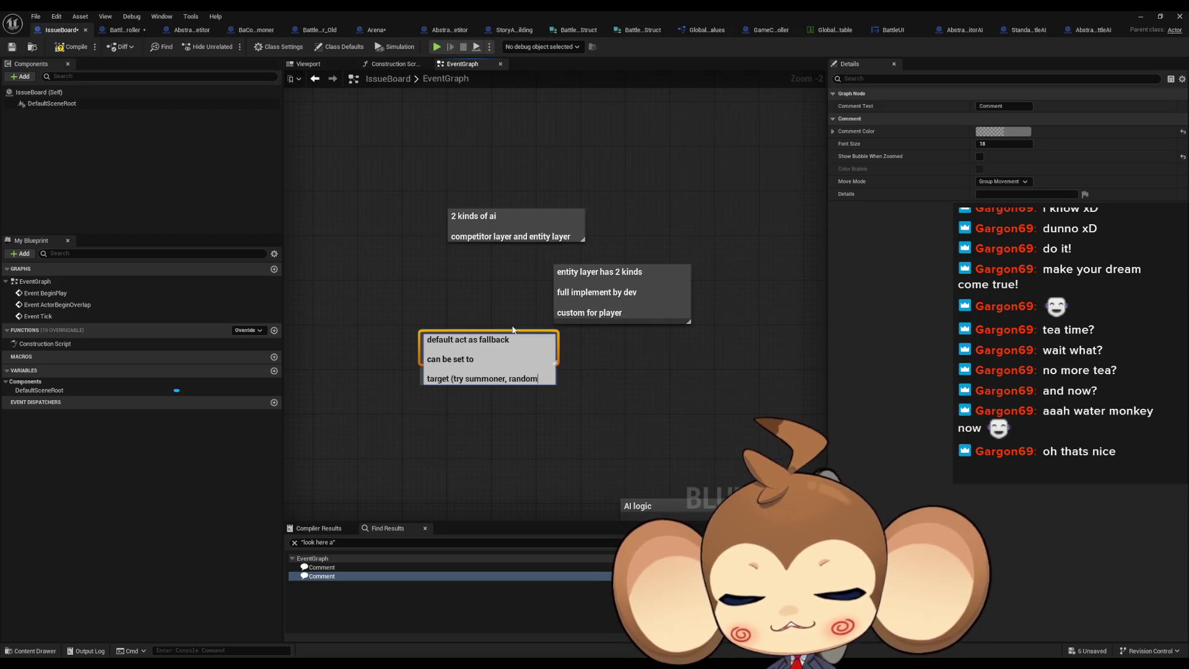
{"action": "type", "text": ")"}
{"action": "key", "text": "shift+Return"}
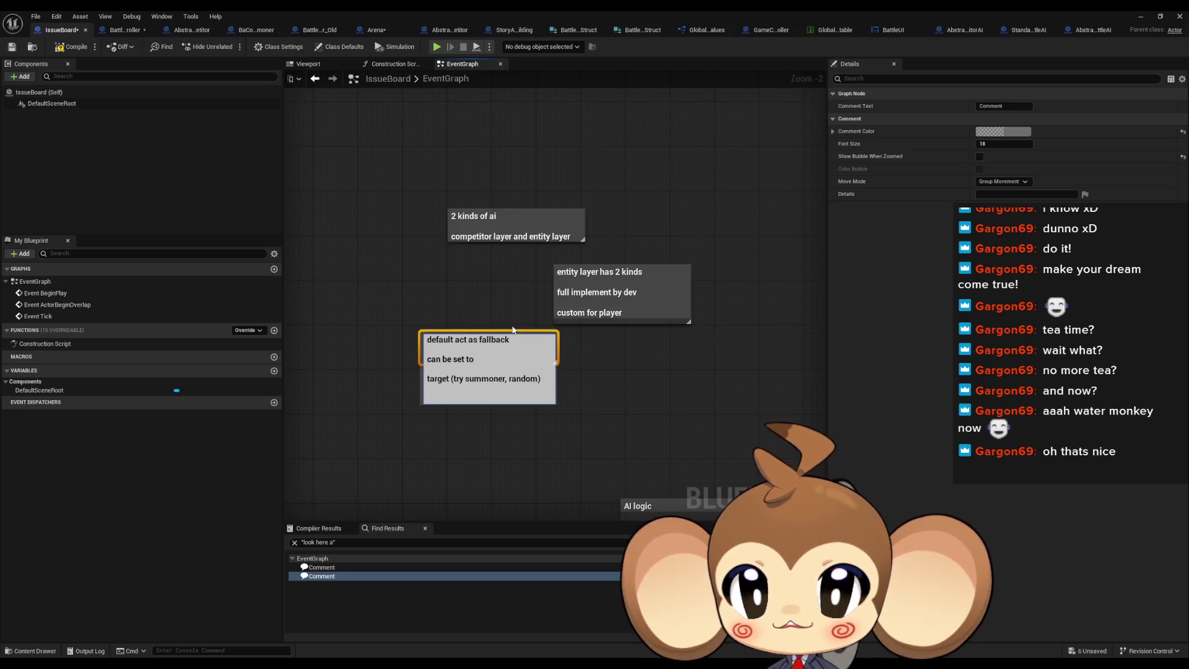
{"action": "type", "text": "ability use"}
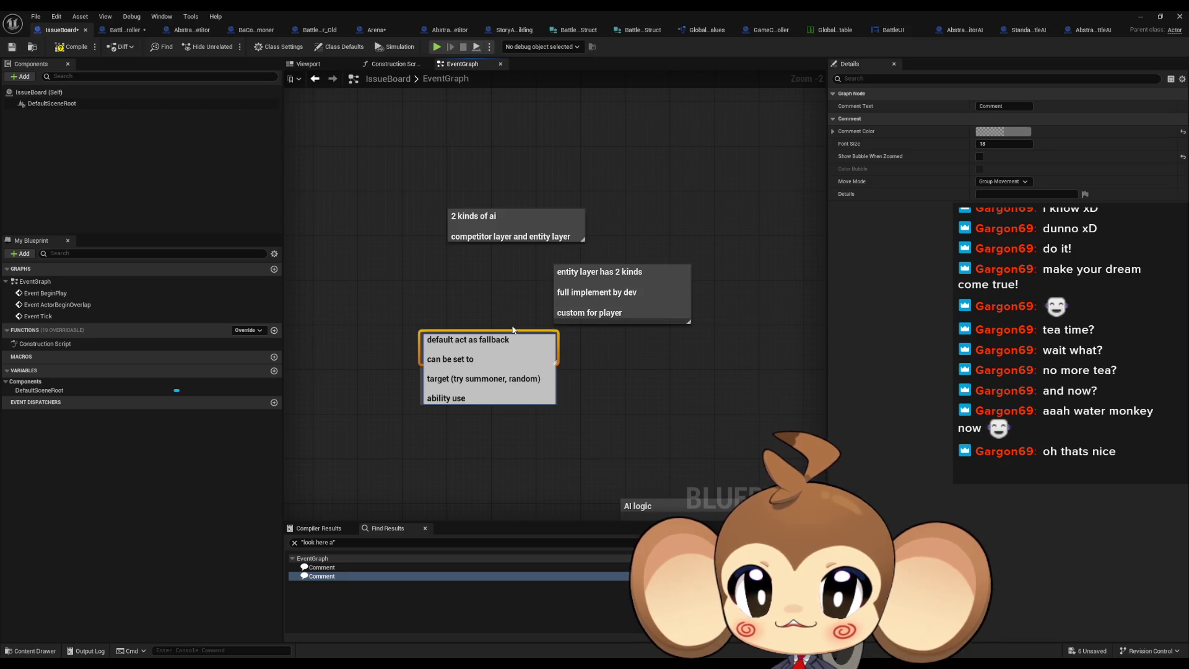
Step: Under 'ability use:' list 'try ability if possible', 'do nothing' and 'do base attack'
{"action": "key", "text": "shift+Return"}
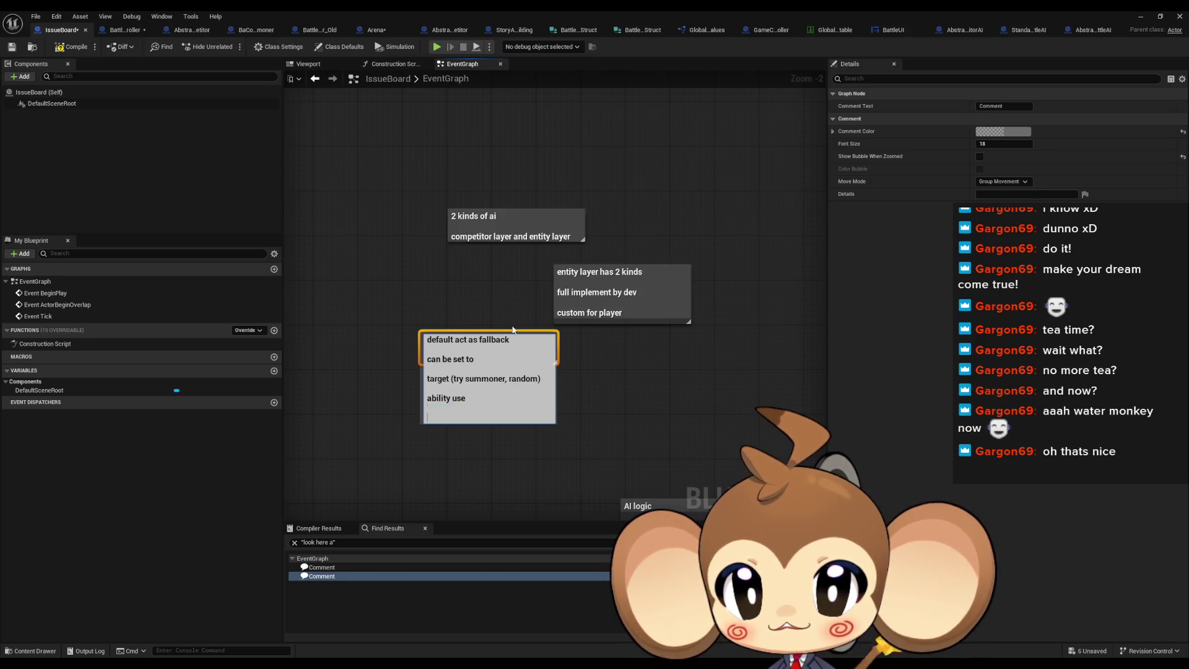
{"action": "key", "text": "BackSpace"}
{"action": "type", "text": ":"}
{"action": "key", "text": "shift+Return"}
{"action": "type", "text": "try ability if possible"}
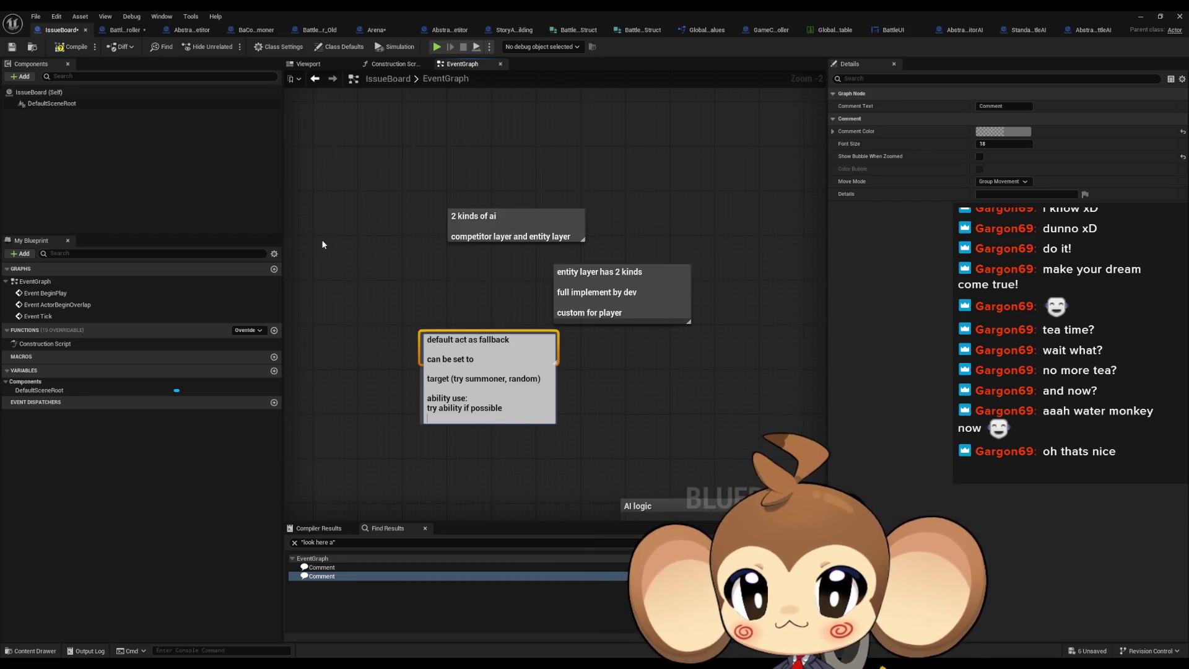
{"action": "type", "text": "do nothing"}
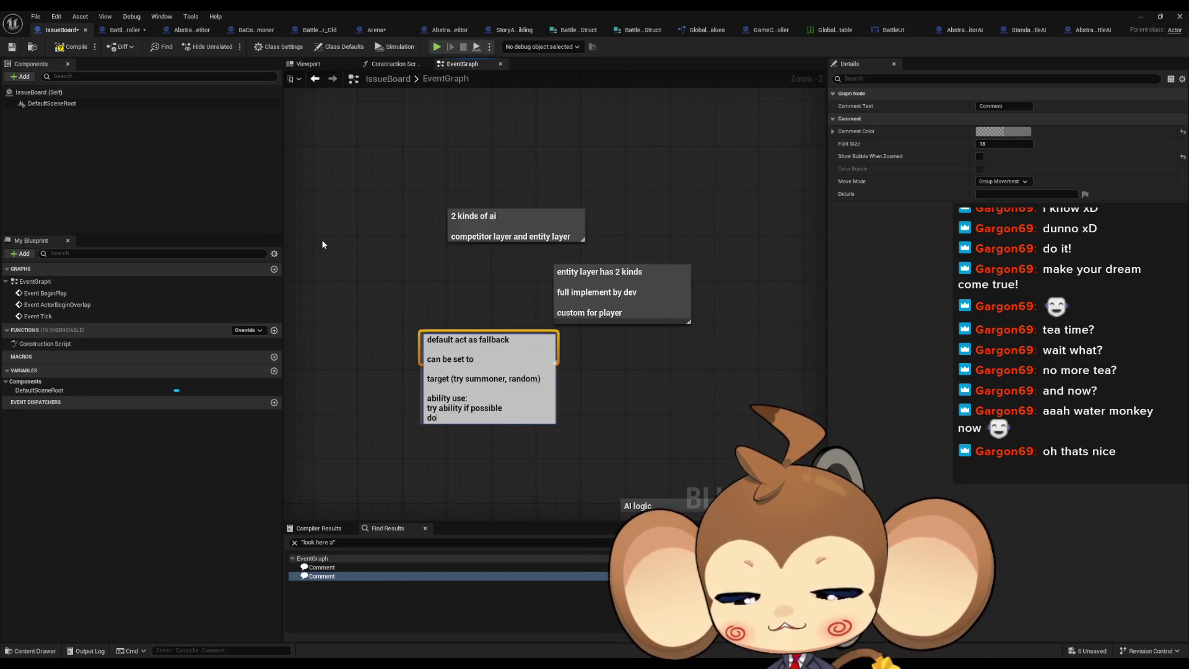
{"action": "key", "text": "Return"}
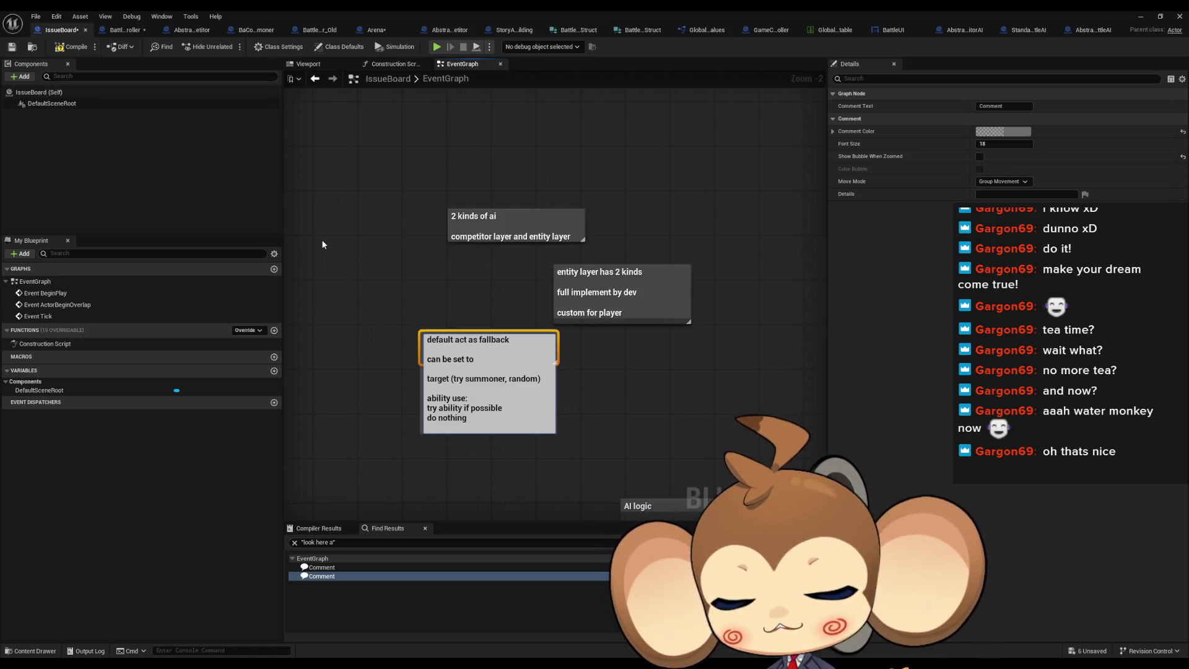
{"action": "type", "text": "do base attack"}
{"action": "key", "text": "Return"}
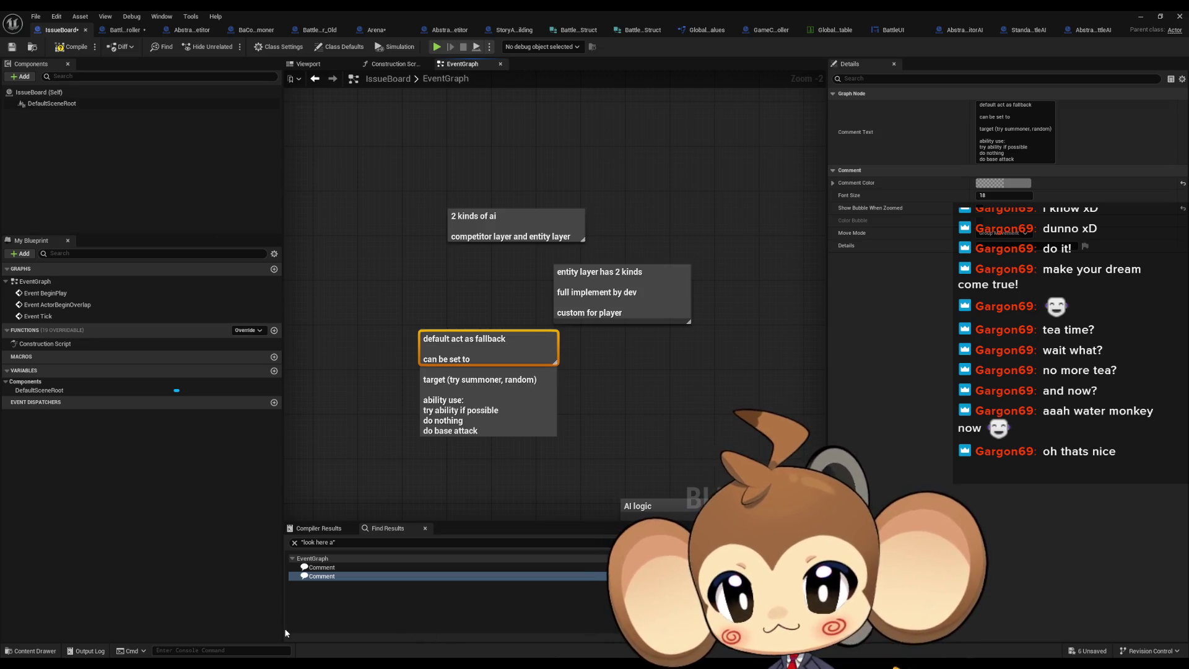
{"action": "key", "text": "alt+Tab"}
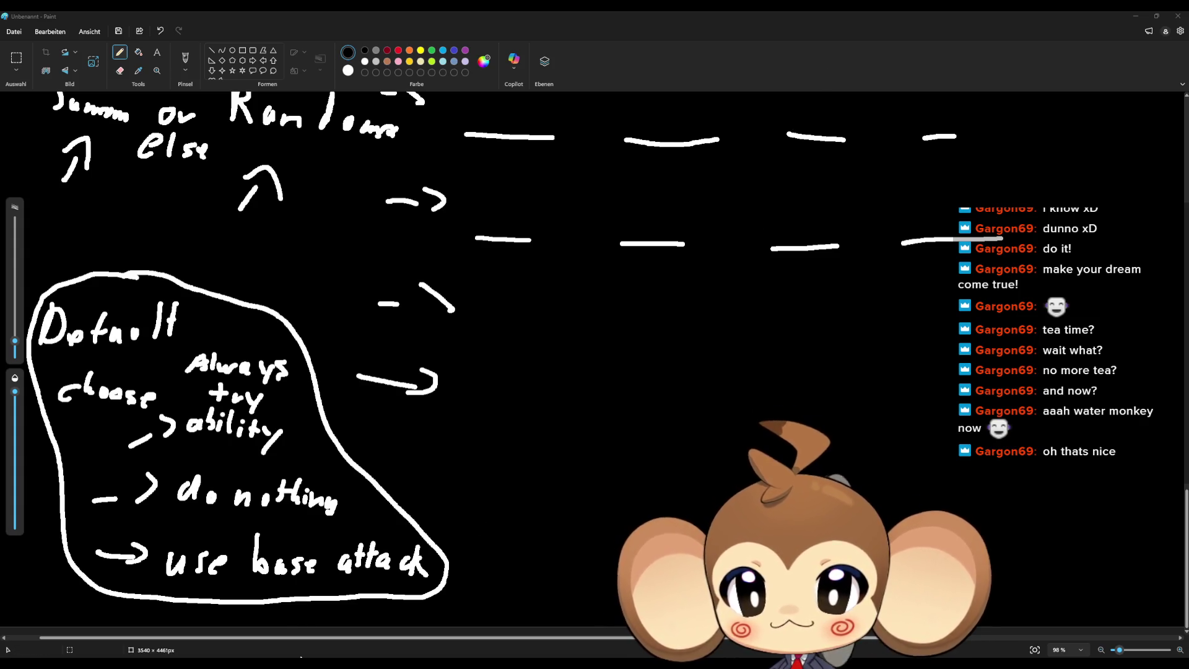
Step: Return from the Paint notes to the Unreal Blueprint editor's IssueBoard EventGraph
{"action": "left_click", "coordinate": [489, 614]}
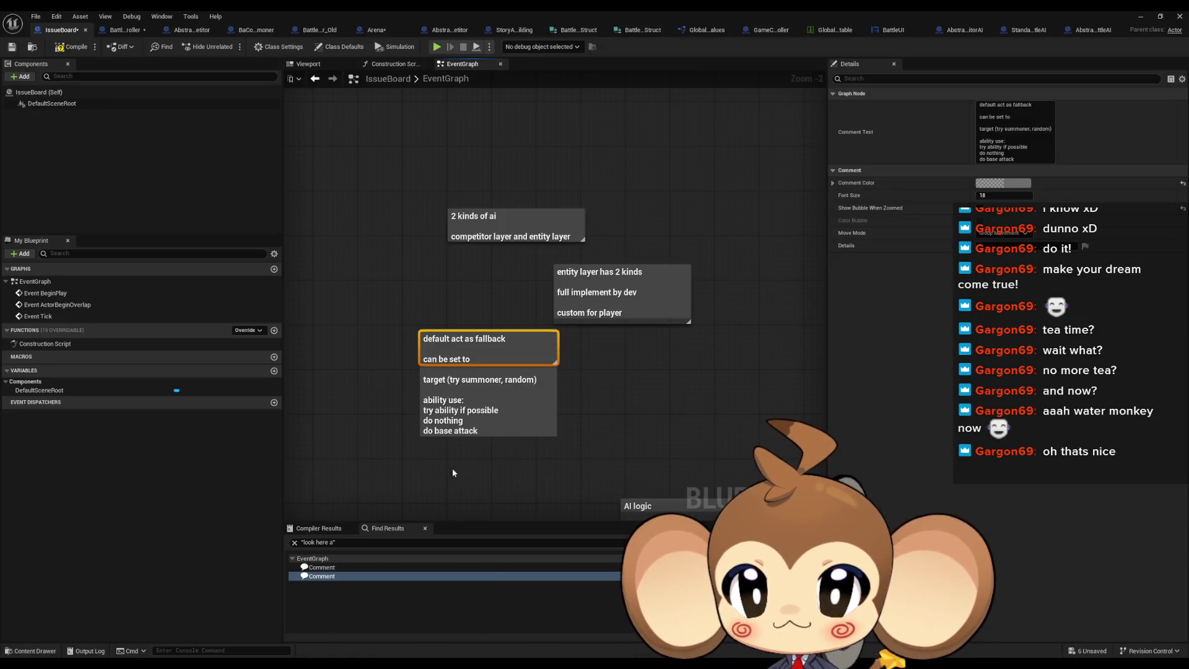
Step: Pan to free space and add a 'try ability if possible, else with base' comment
{"action": "left_click_drag", "start_coordinate": [493, 437], "coordinate": [585, 439]}
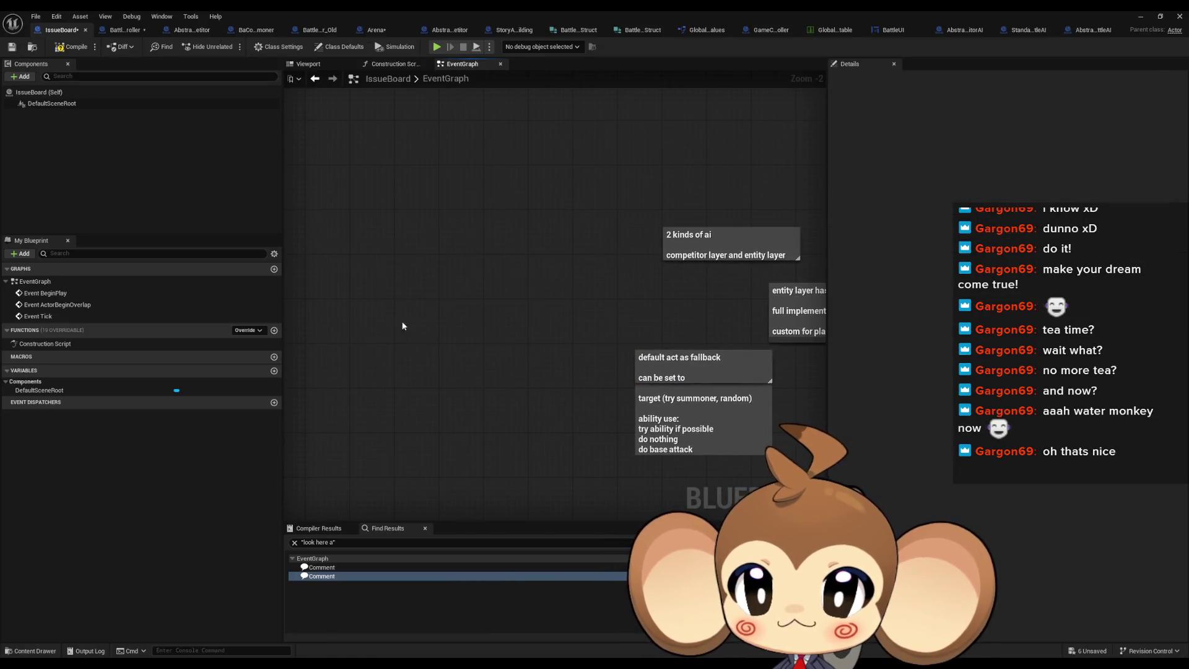
{"action": "type", "text": "ctry abil"}
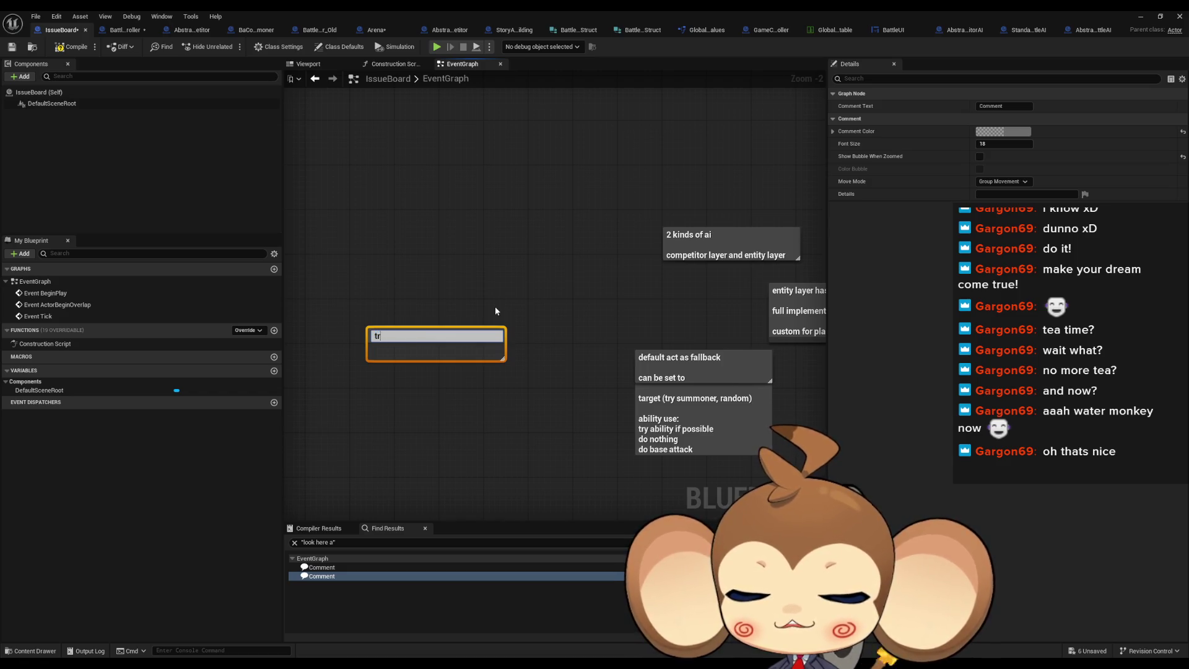
{"action": "type", "text": "ity if "}
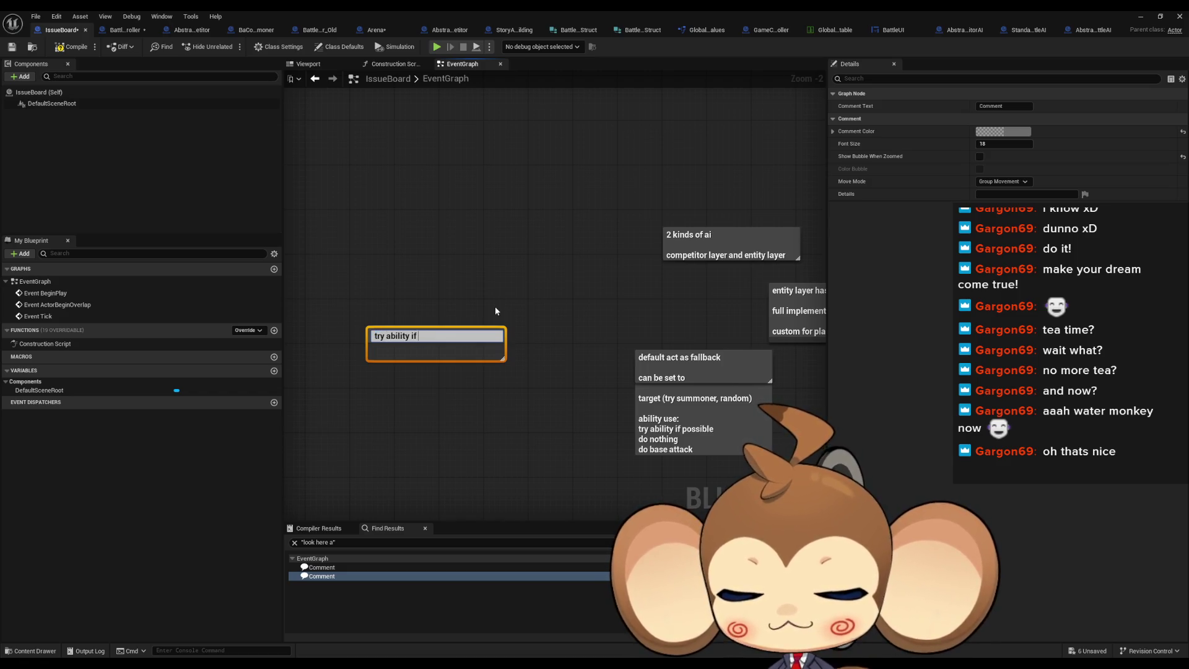
{"action": "type", "text": "possible else attac"}
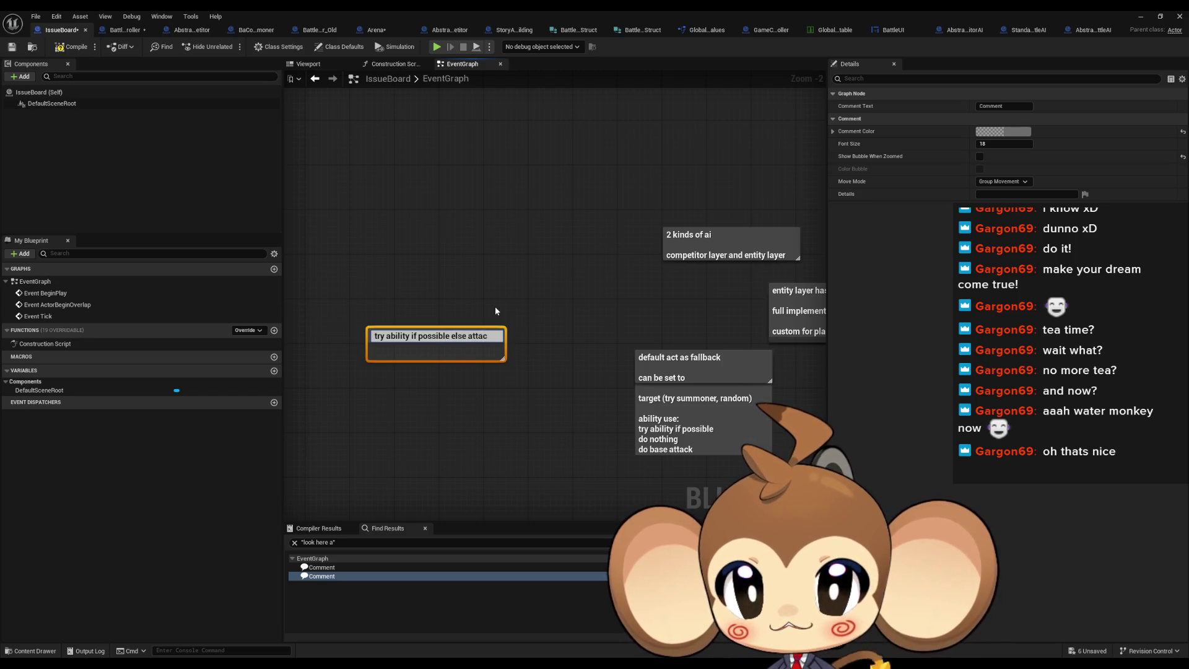
{"action": "type", "text": "k with base"}
{"action": "key", "text": "Return"}
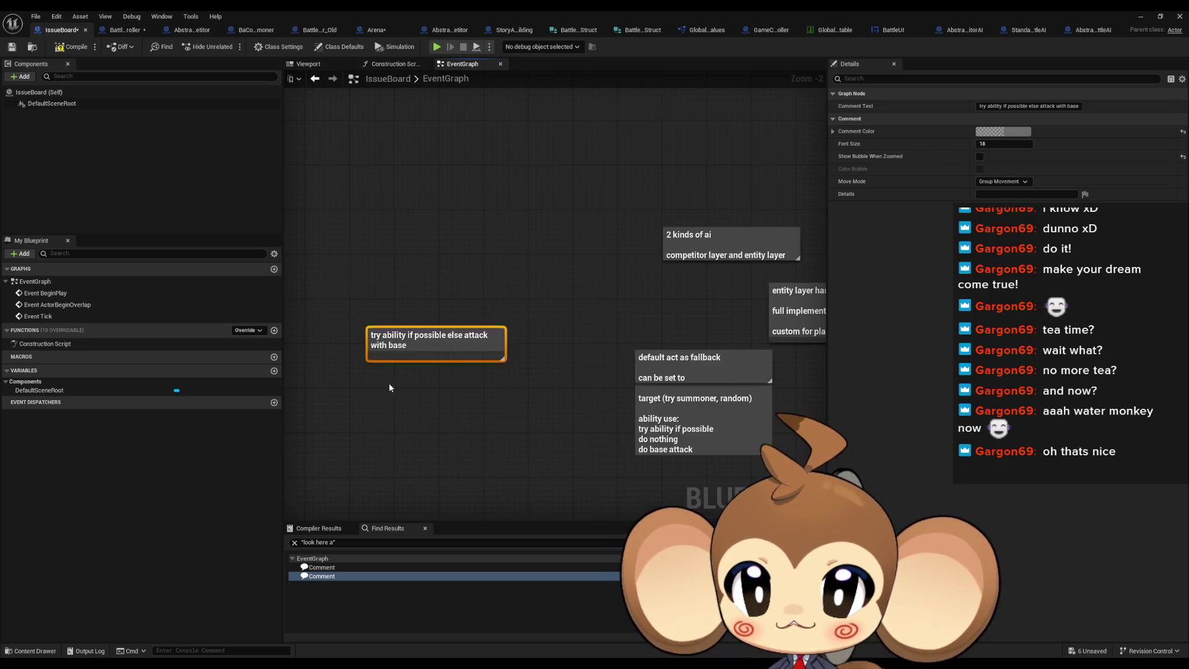
Step: Duplicate that comment below and retitle the copy to end with 'do nothing'
{"action": "key", "text": "ctrl+z"}
{"action": "key", "text": "ctrl+v"}
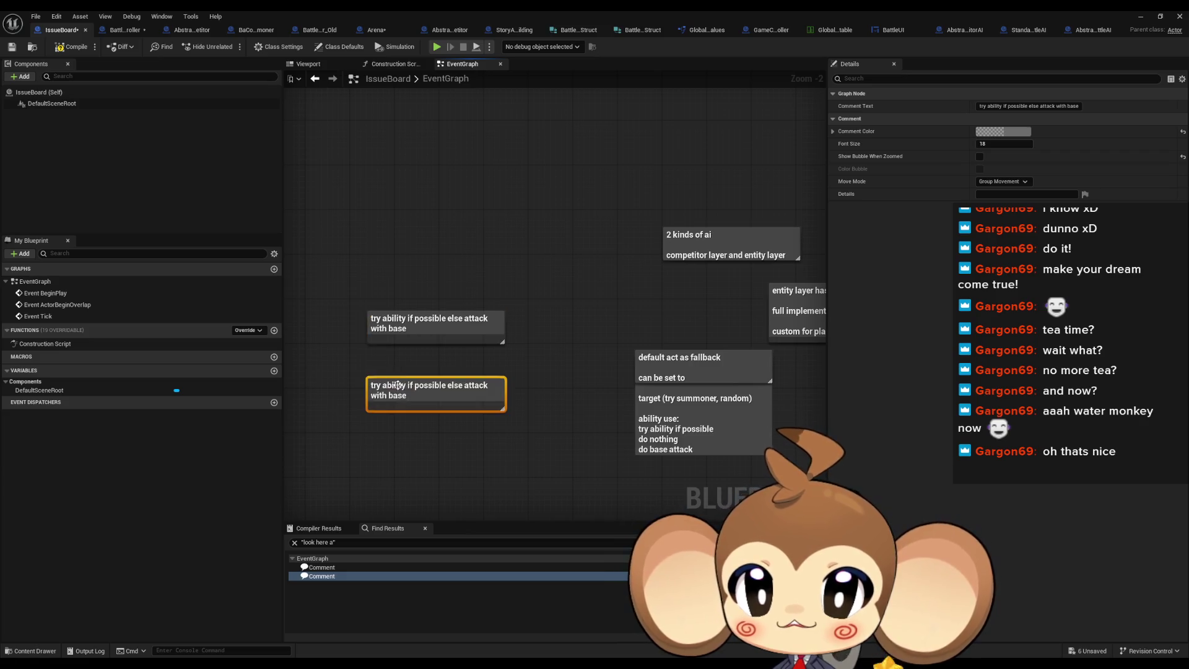
{"action": "double_click", "coordinate": [410, 388]}
{"action": "key", "text": "BackSpace"}
{"action": "key", "text": "BackSpace"}
{"action": "key", "text": "BackSpace"}
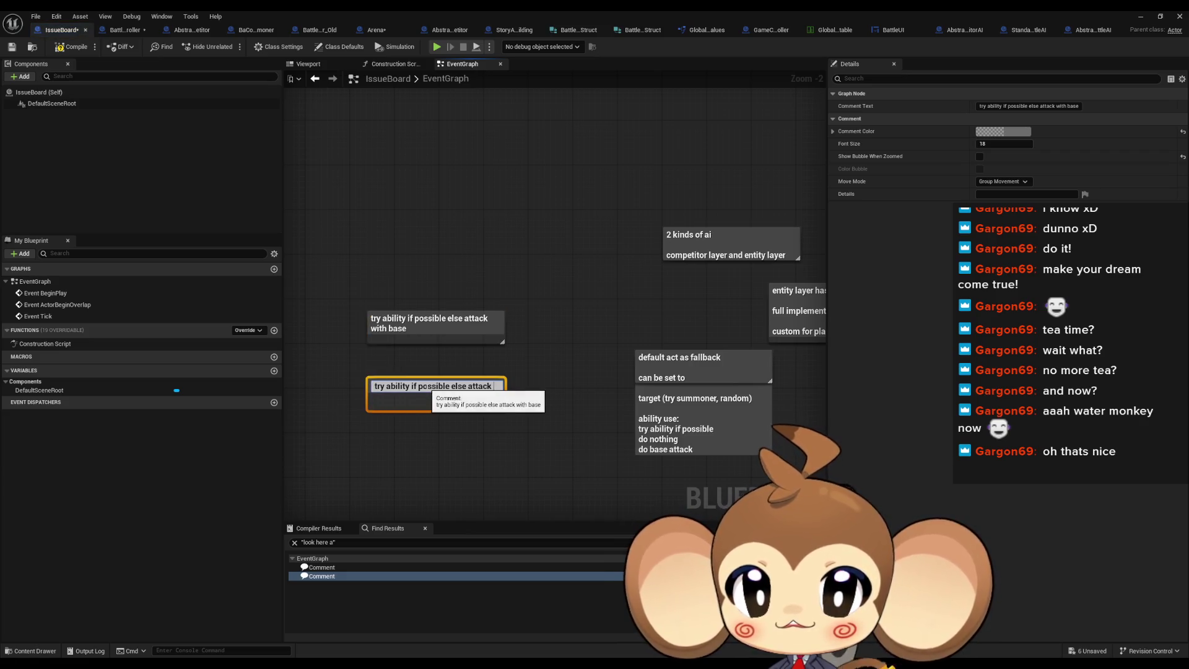
{"action": "type", "text": "do nothing"}
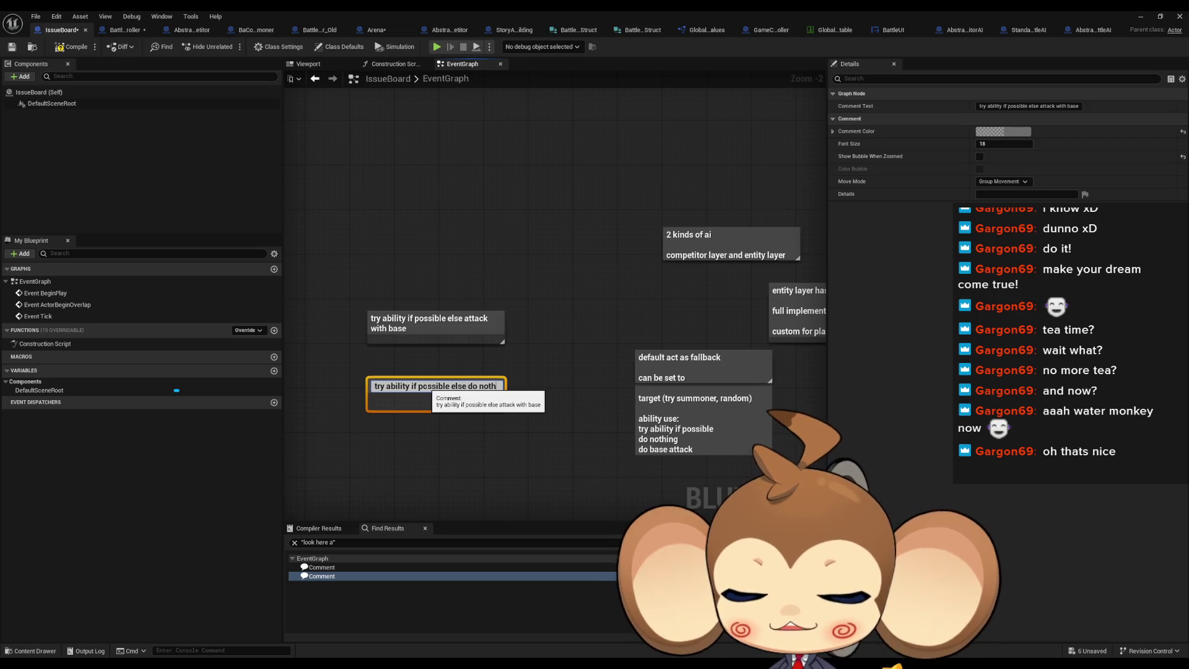
{"action": "key", "text": "Return"}
Step: Add two more comments beneath: 'Do nothing' and 'use base attack'
{"action": "left_click", "coordinate": [397, 395]}
{"action": "type", "text": "cDonothing"}
{"action": "key", "text": "Return"}
{"action": "left_click", "coordinate": [360, 433]}
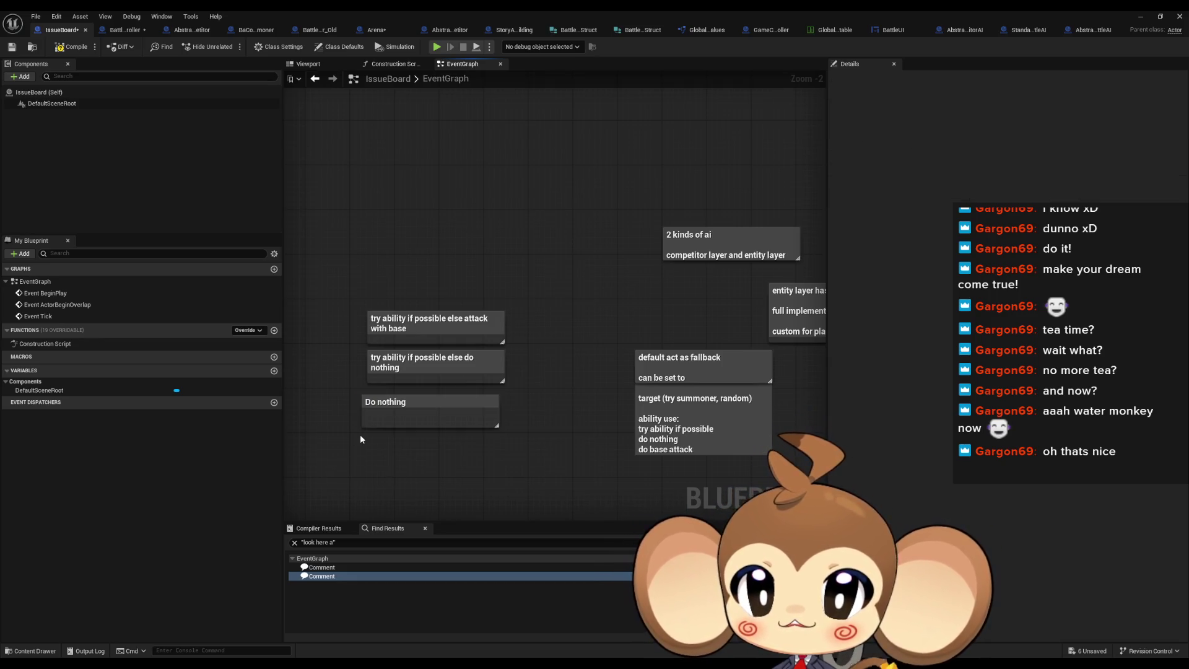
{"action": "type", "text": "cuse base attack"}
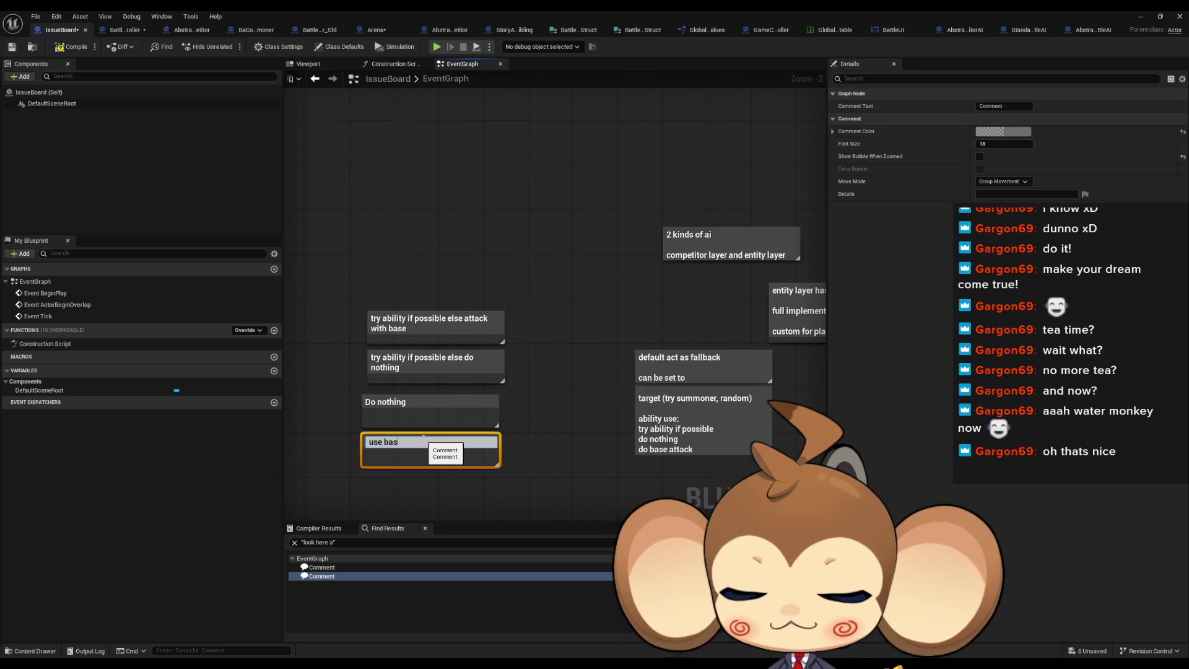
{"action": "key", "text": "Return"}
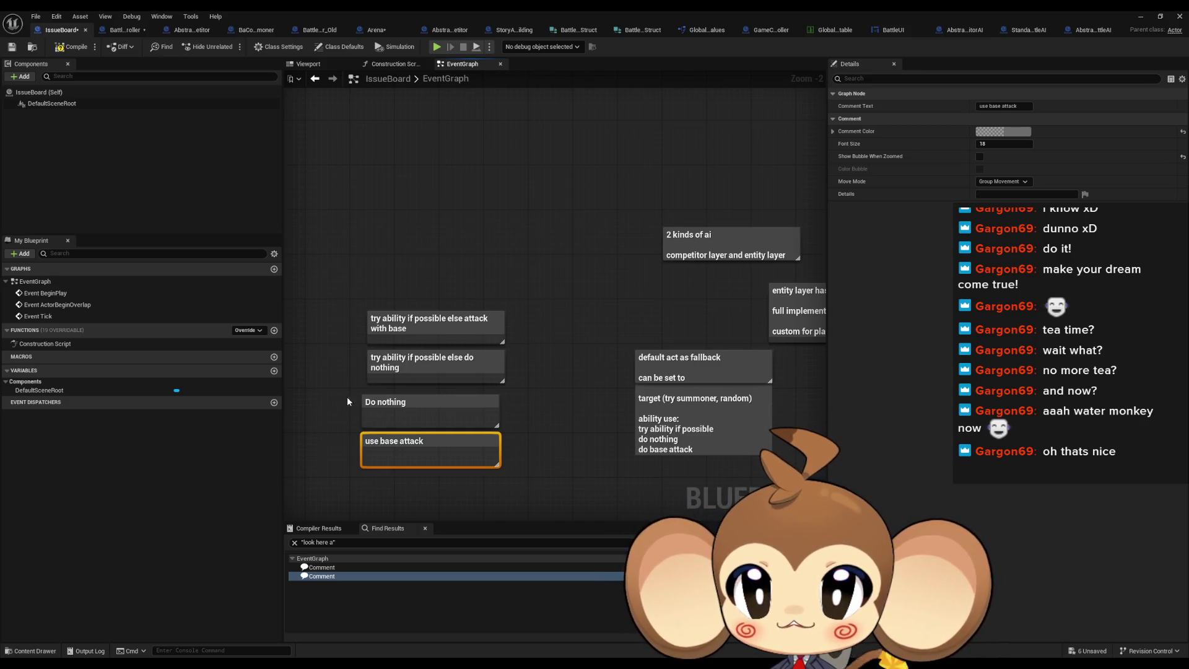
Step: Align the four fallback comments and move them together further left
{"action": "left_click", "coordinate": [399, 401], "text": "ctrl"}
{"action": "left_click_drag", "start_coordinate": [399, 402], "coordinate": [406, 397]}
{"action": "mouse_move", "coordinate": [329, 232]}
{"action": "left_mouse_down"}
{"action": "mouse_move", "coordinate": [509, 510]}
{"action": "mouse_move", "coordinate": [511, 452]}
{"action": "left_mouse_up"}
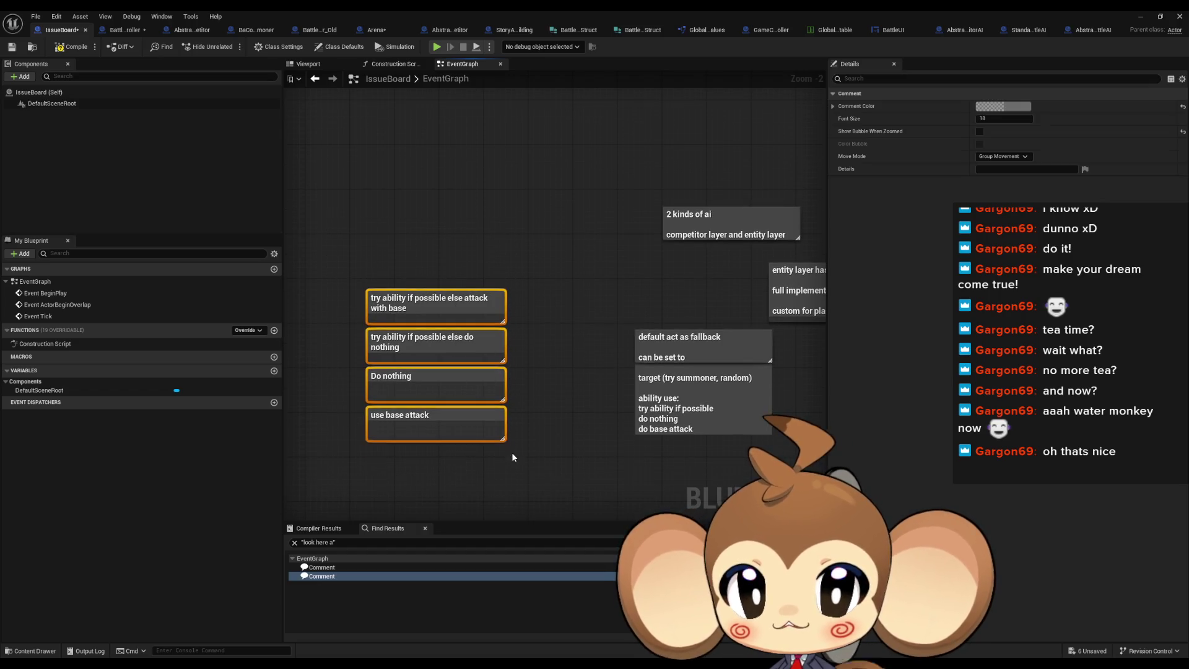
{"action": "left_click", "coordinate": [549, 401]}
{"action": "left_click_drag", "start_coordinate": [344, 257], "coordinate": [507, 478]}
{"action": "left_click_drag", "start_coordinate": [435, 419], "coordinate": [356, 419]}
{"action": "left_click", "coordinate": [605, 361]}
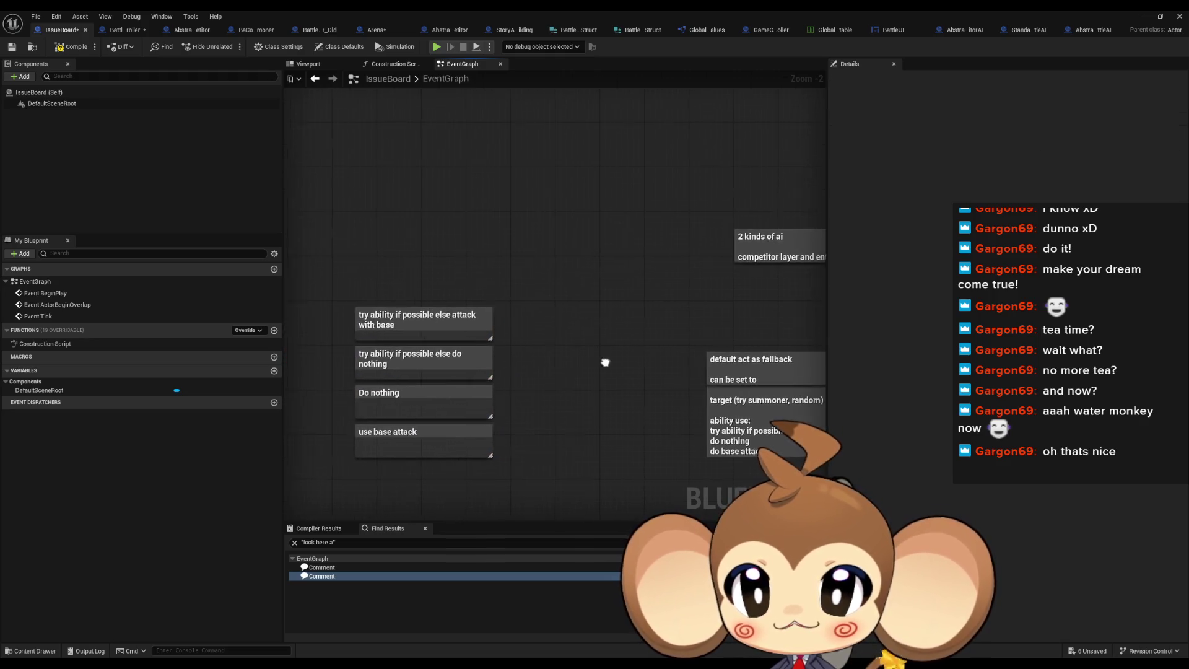
Step: Add an 'ability select' heading comment and nudge it into place
{"action": "type", "text": "cability se"}
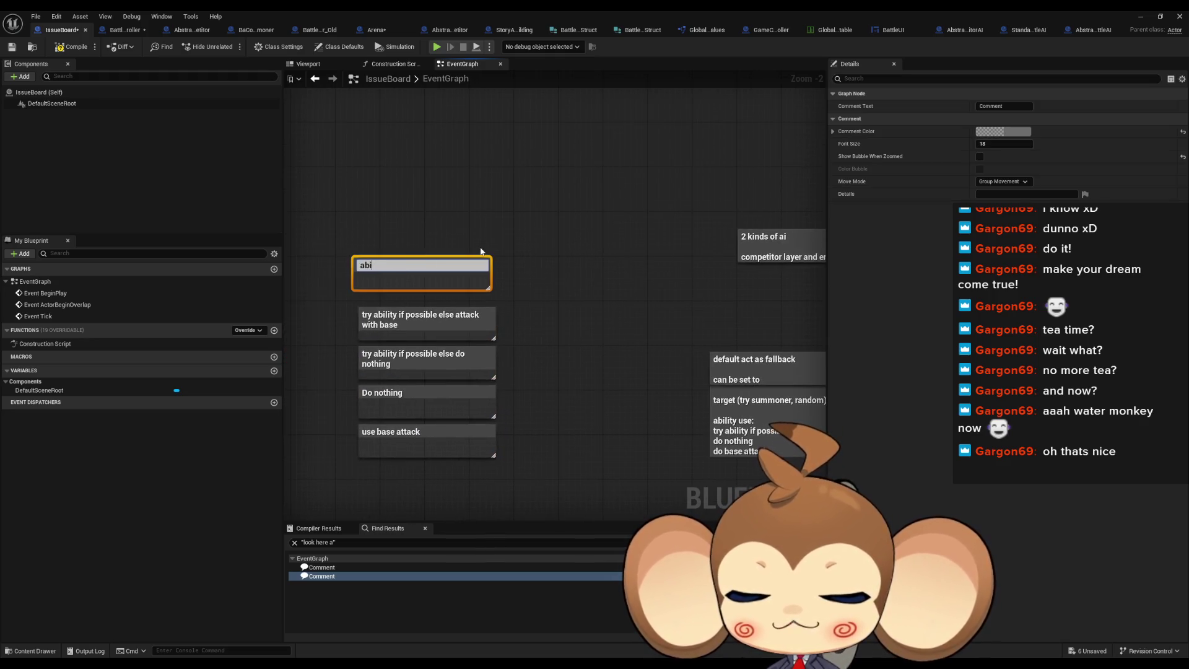
{"action": "type", "text": "lect"}
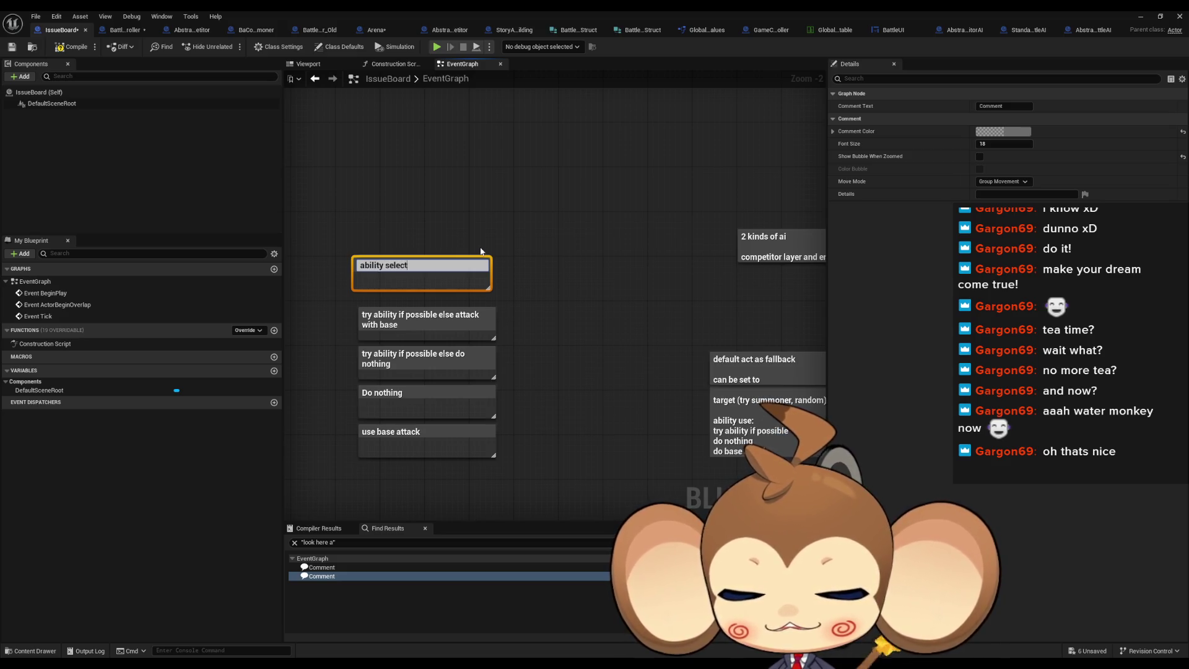
{"action": "key", "text": "Return"}
{"action": "left_click_drag", "start_coordinate": [415, 267], "coordinate": [422, 279]}
{"action": "left_click", "coordinate": [525, 277]}
Step: Add a 'targeting select' comment beside the ability select heading
{"action": "key", "text": "c"}
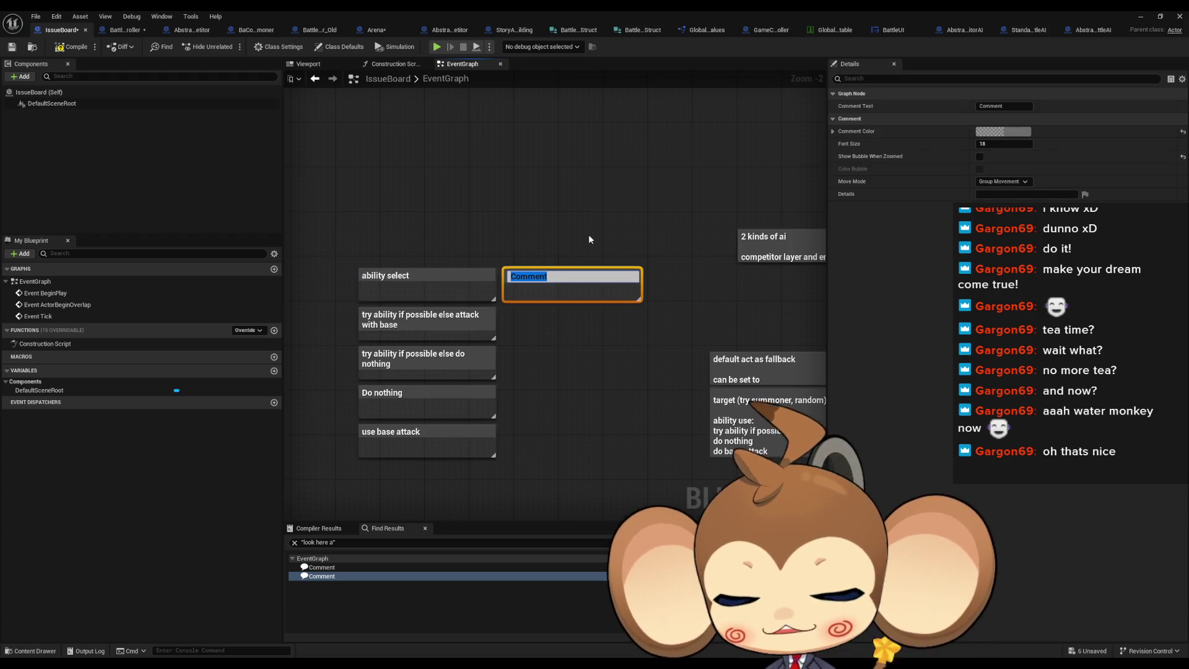
{"action": "type", "text": "targeting select"}
{"action": "key", "text": "Return"}
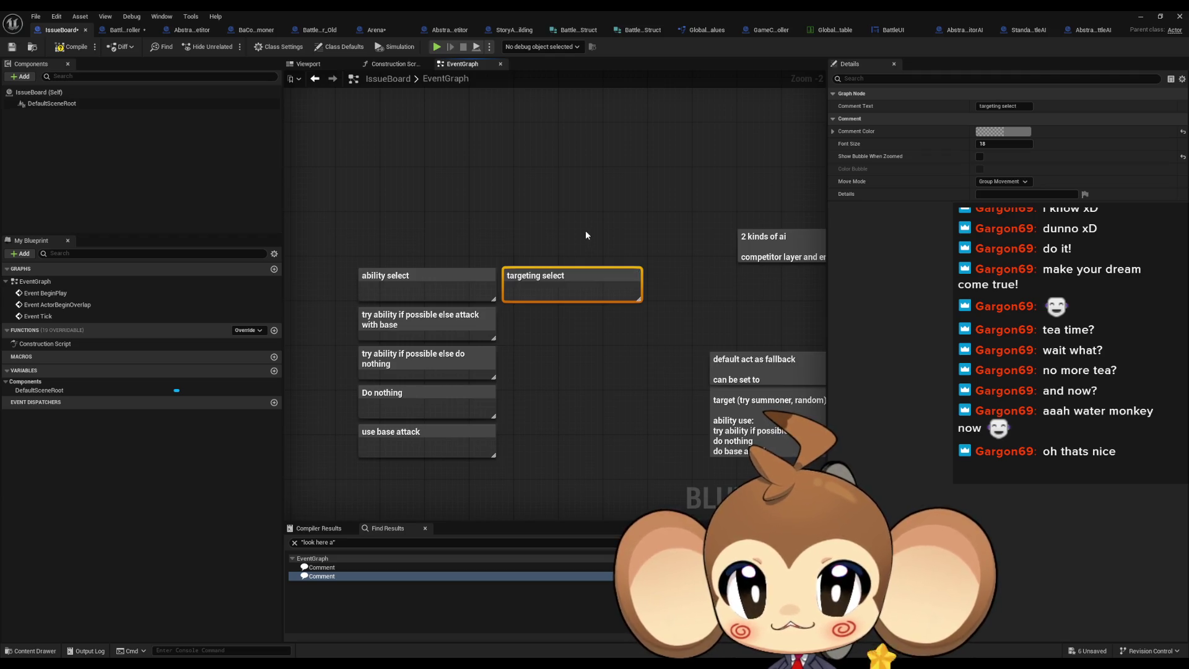
{"action": "left_click", "coordinate": [585, 235]}
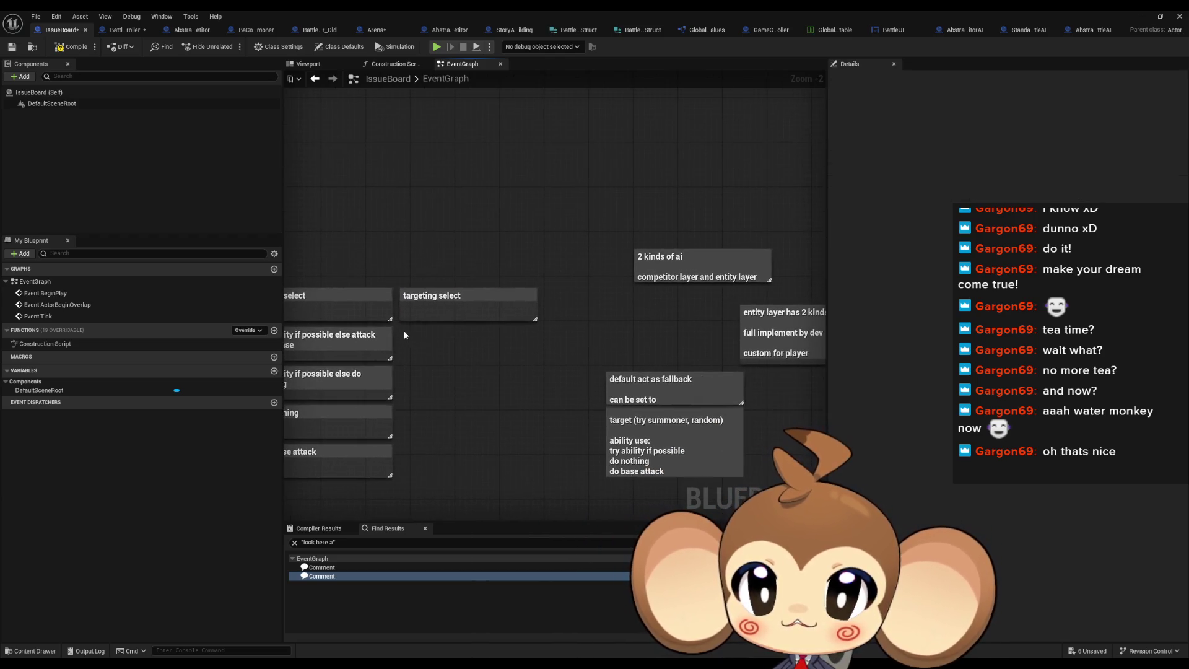
Step: Add 'attack summoner else random' and 'Random' comments below targeting select
{"action": "key", "text": "c"}
{"action": "type", "text": "attack summoner o"}
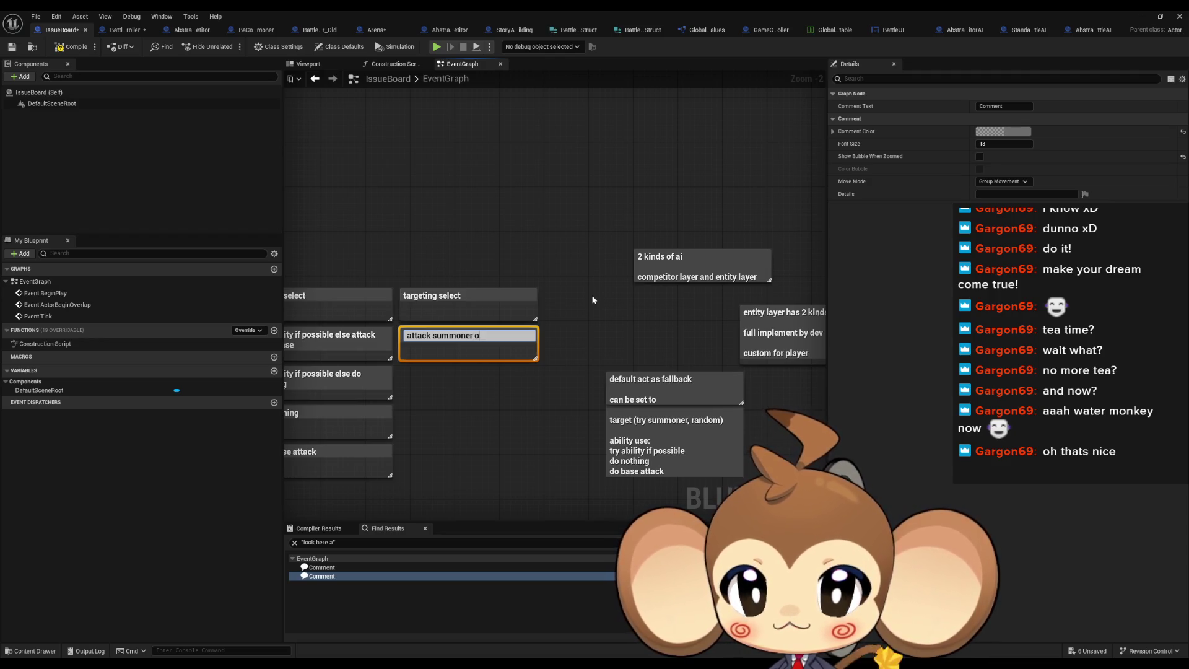
{"action": "key", "text": "BackSpace"}
{"action": "type", "text": "else"}
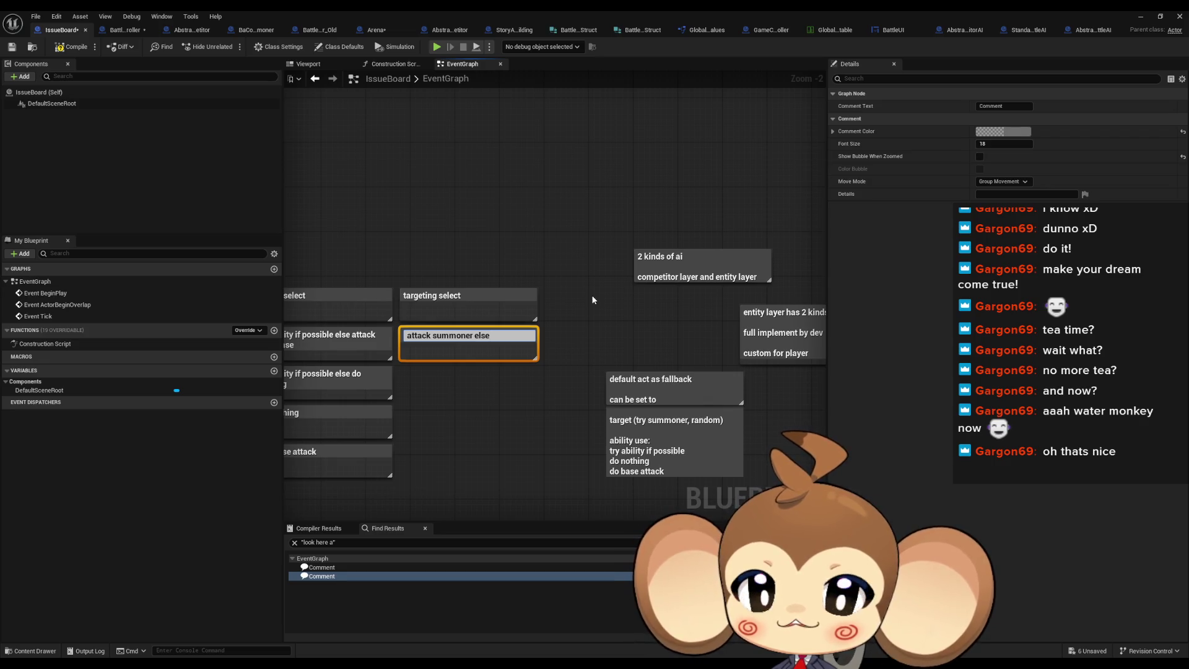
{"action": "type", "text": " random"}
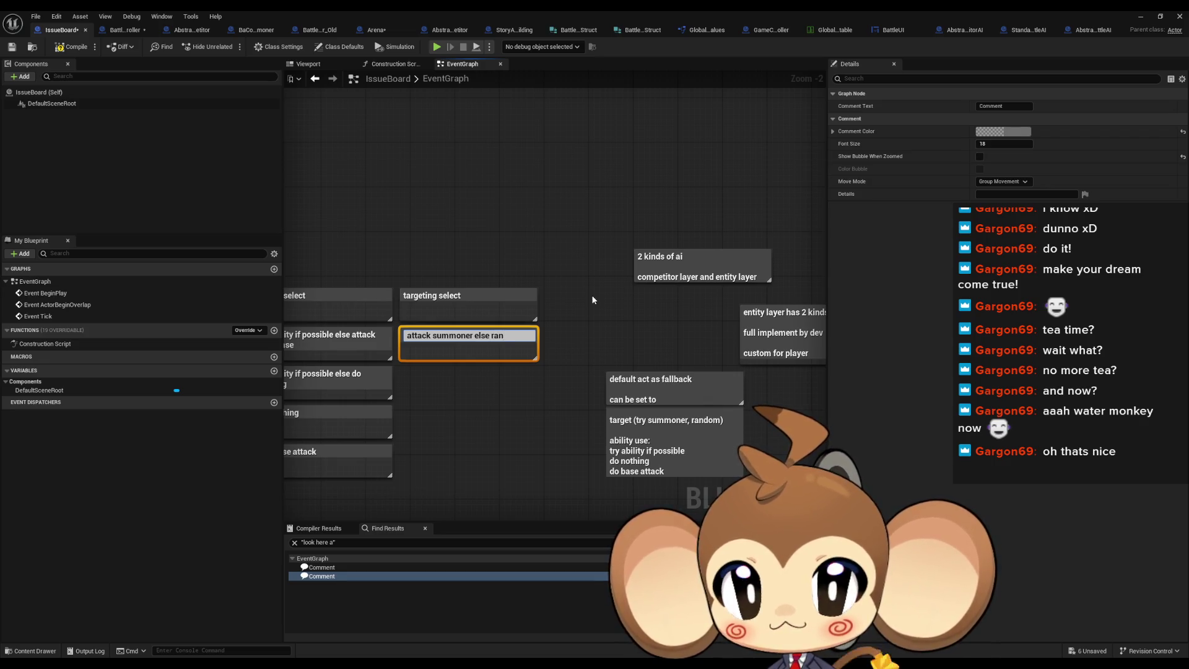
{"action": "key", "text": "Return"}
{"action": "left_click", "coordinate": [432, 379]}
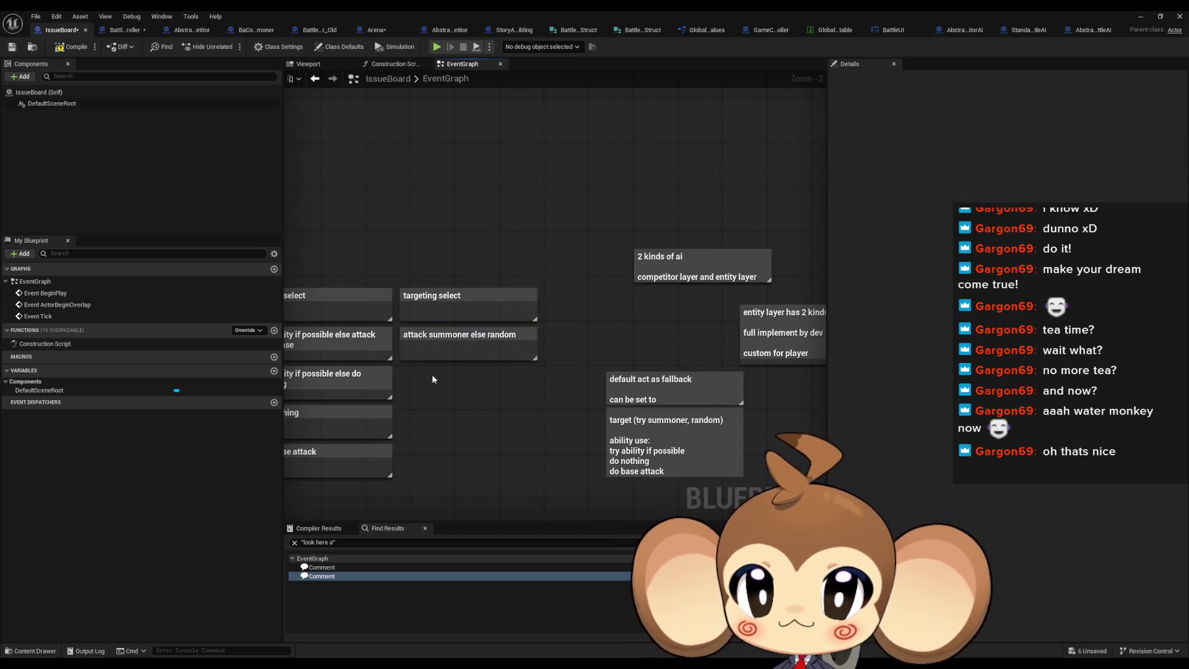
{"action": "type", "text": "cRandom"}
{"action": "key", "text": "Return"}
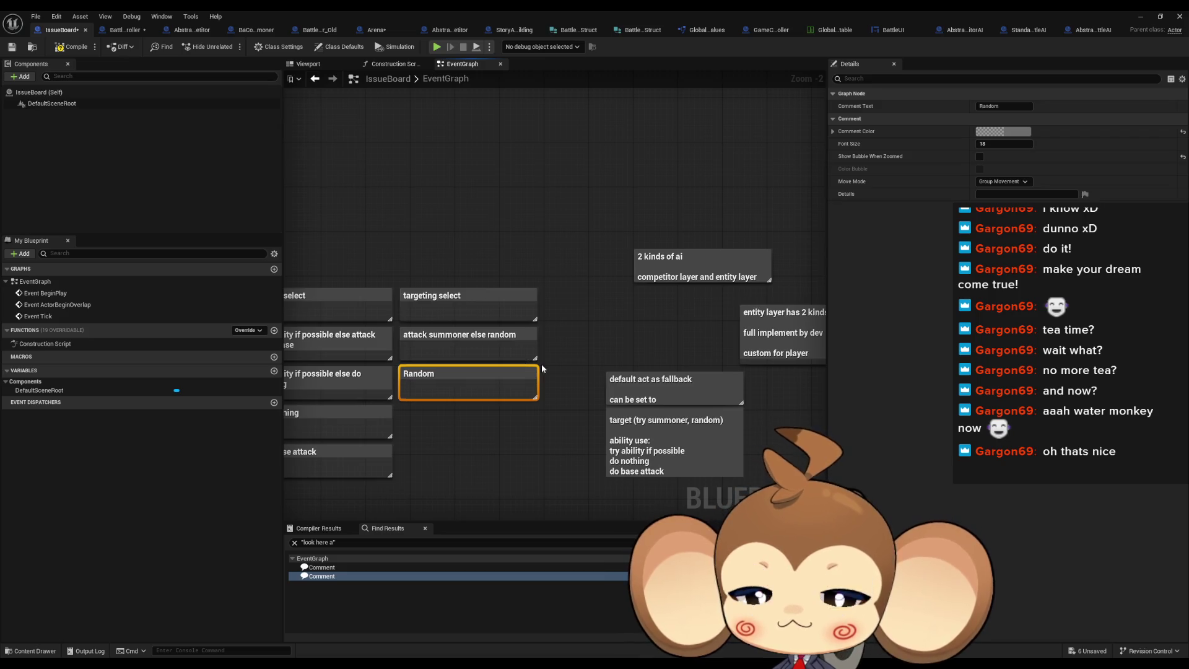
{"action": "scroll", "coordinate": [573, 403], "scroll_direction": "down", "scroll_amount": 1}
{"action": "left_click", "coordinate": [549, 436]}
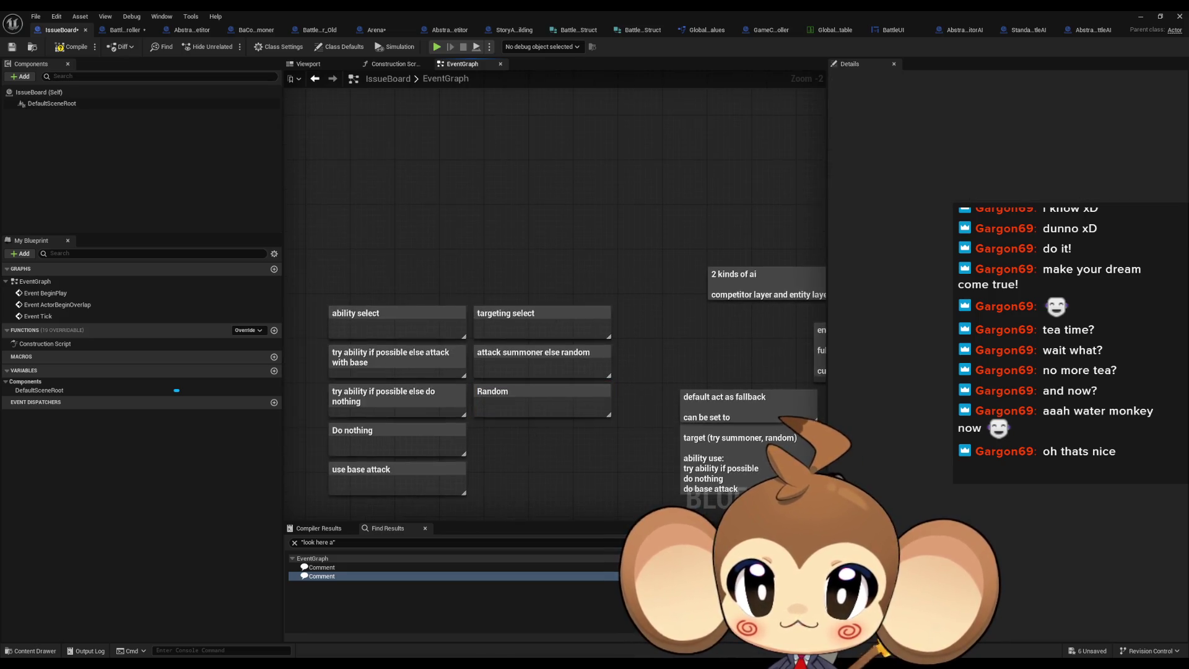
{"action": "scroll", "coordinate": [545, 420], "scroll_direction": "up", "scroll_amount": 1}
{"action": "left_click_drag", "start_coordinate": [555, 414], "coordinate": [583, 276]}
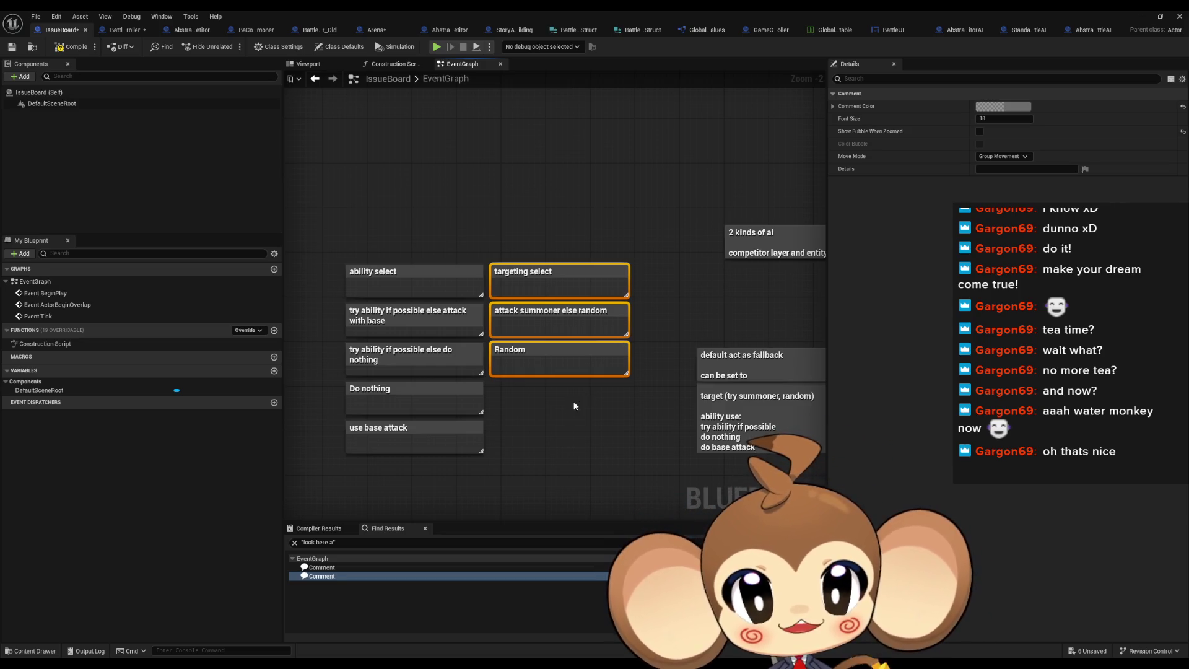
{"action": "left_click_drag", "start_coordinate": [546, 418], "coordinate": [562, 232]}
{"action": "left_click_drag", "start_coordinate": [519, 415], "coordinate": [559, 314]}
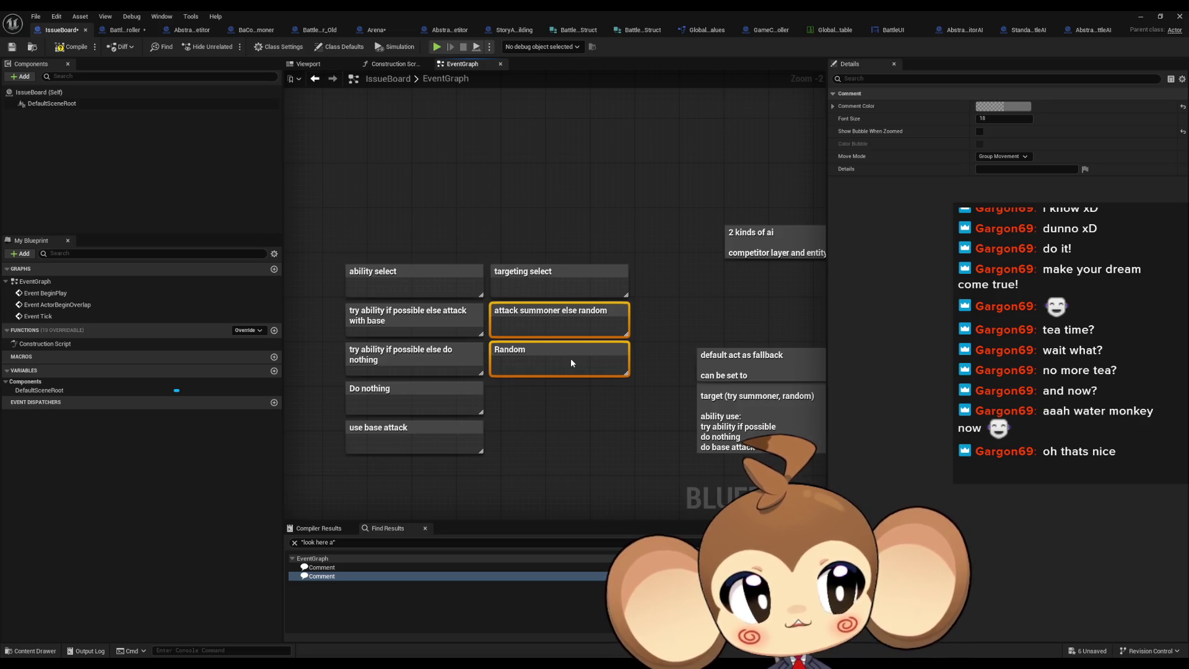
{"action": "mouse_move", "coordinate": [756, 335]}
{"action": "left_mouse_down"}
{"action": "mouse_move", "coordinate": [500, 294]}
{"action": "mouse_move", "coordinate": [413, 132]}
{"action": "mouse_move", "coordinate": [493, 227]}
{"action": "mouse_move", "coordinate": [802, 371]}
{"action": "mouse_move", "coordinate": [792, 370]}
{"action": "left_mouse_up"}
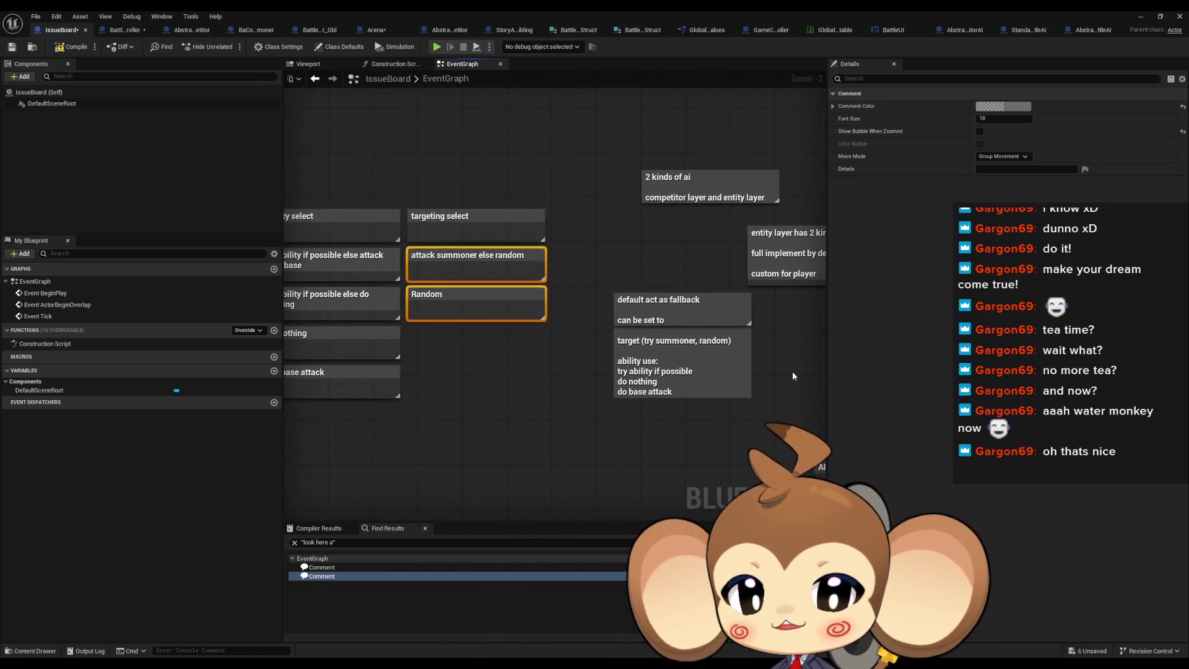
{"action": "left_click", "coordinate": [793, 370]}
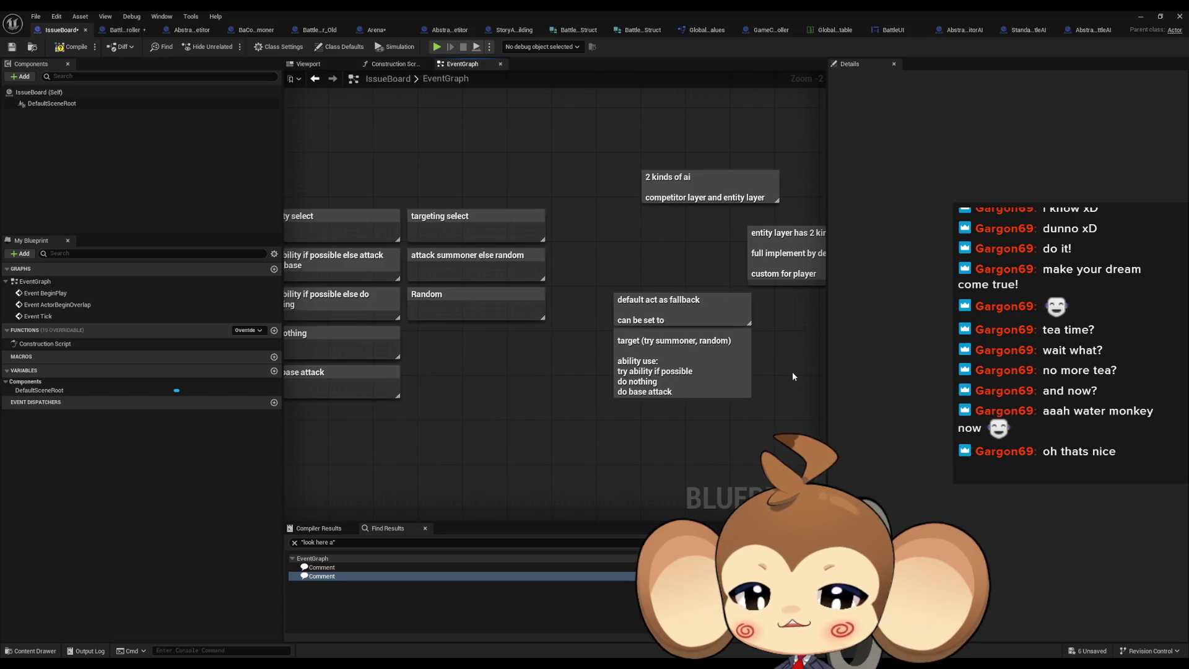
Step: Bring up the Paint targeting notes, undoing an accidental pencil stroke
{"action": "key", "text": "alt+Tab"}
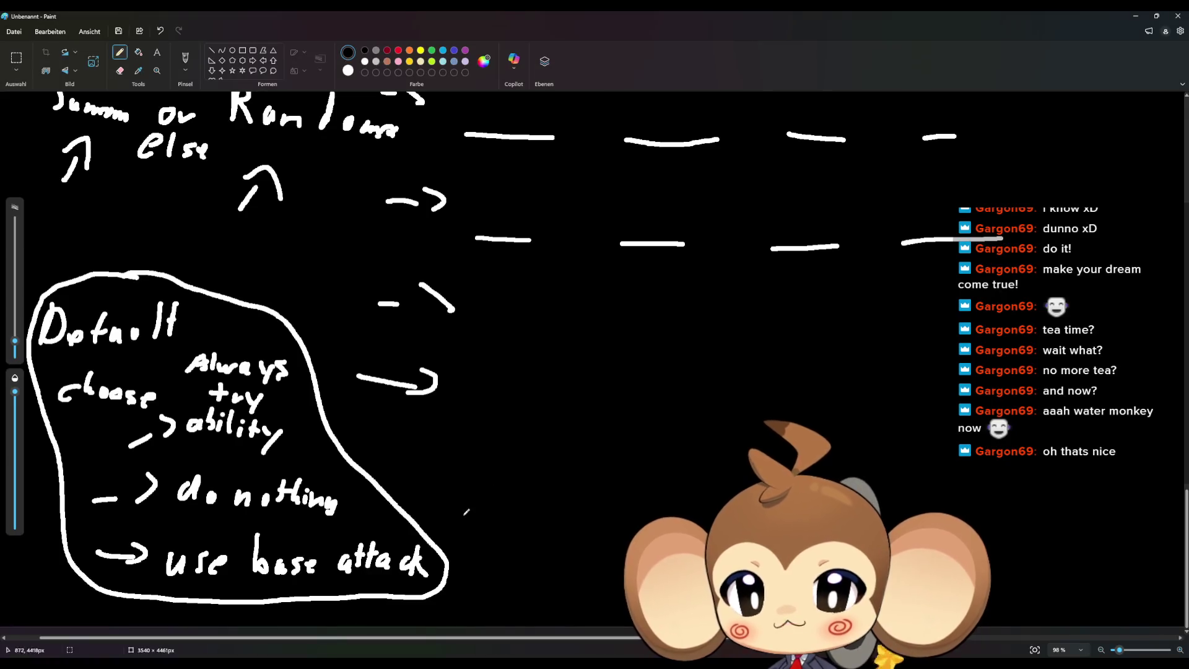
{"action": "scroll", "coordinate": [596, 445], "scroll_direction": "up", "scroll_amount": 5}
{"action": "scroll", "coordinate": [596, 444], "scroll_direction": "up", "scroll_amount": 1}
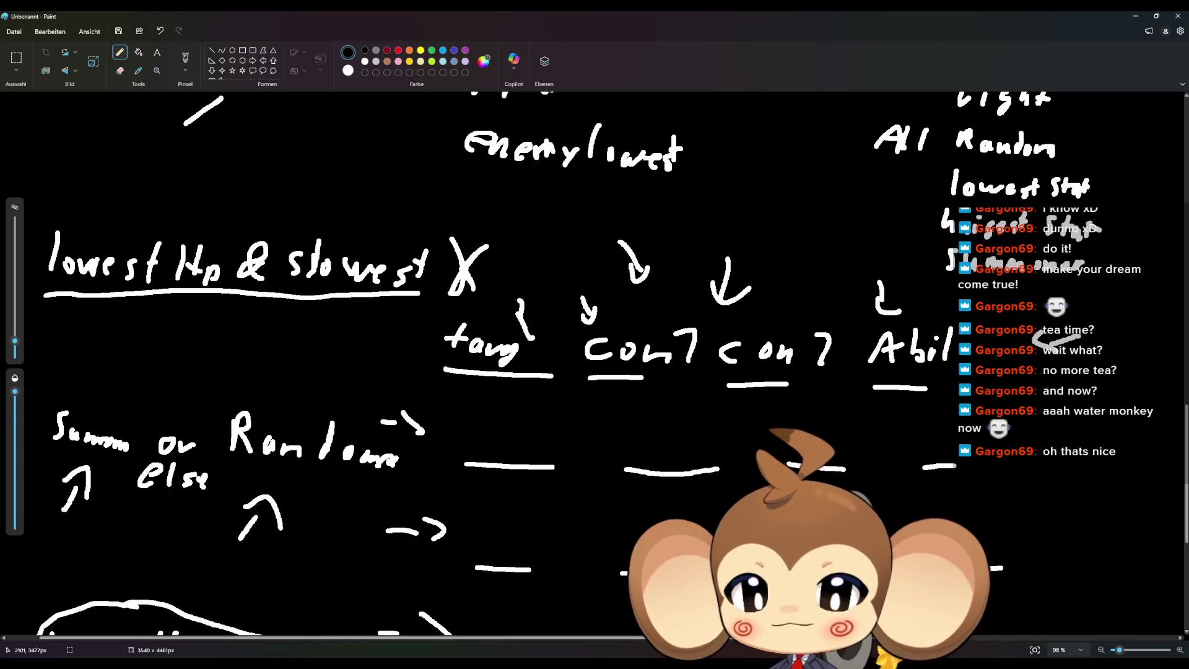
{"action": "scroll", "coordinate": [958, 557], "scroll_direction": "down", "scroll_amount": 1}
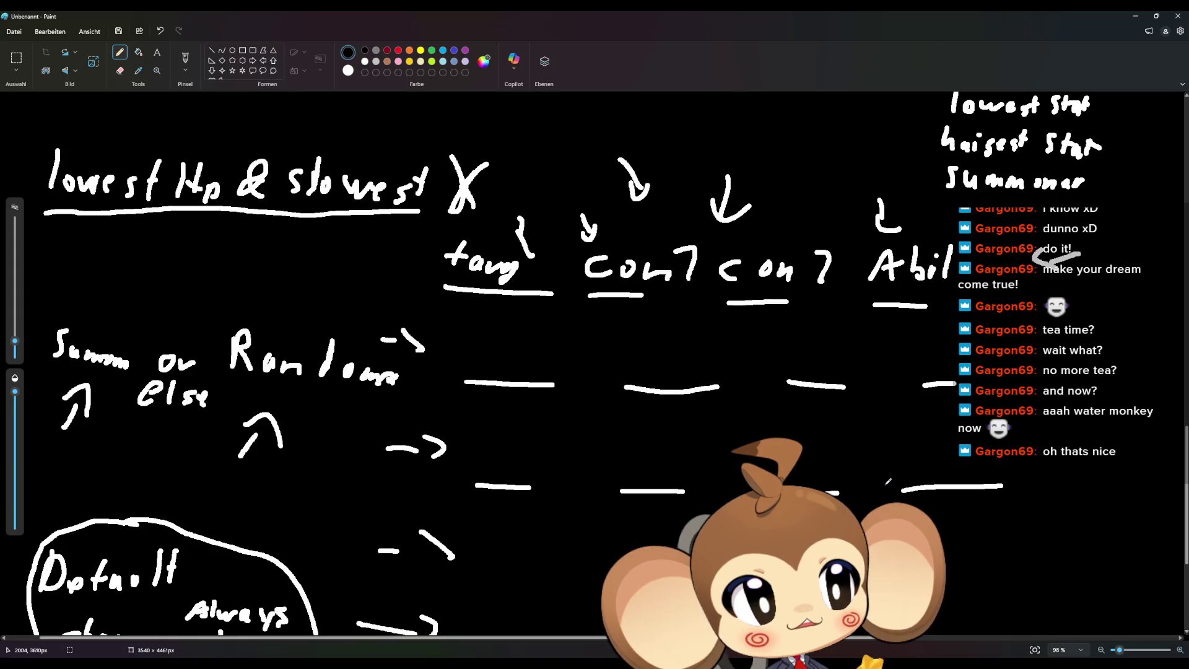
{"action": "left_click_drag", "start_coordinate": [868, 479], "coordinate": [854, 464]}
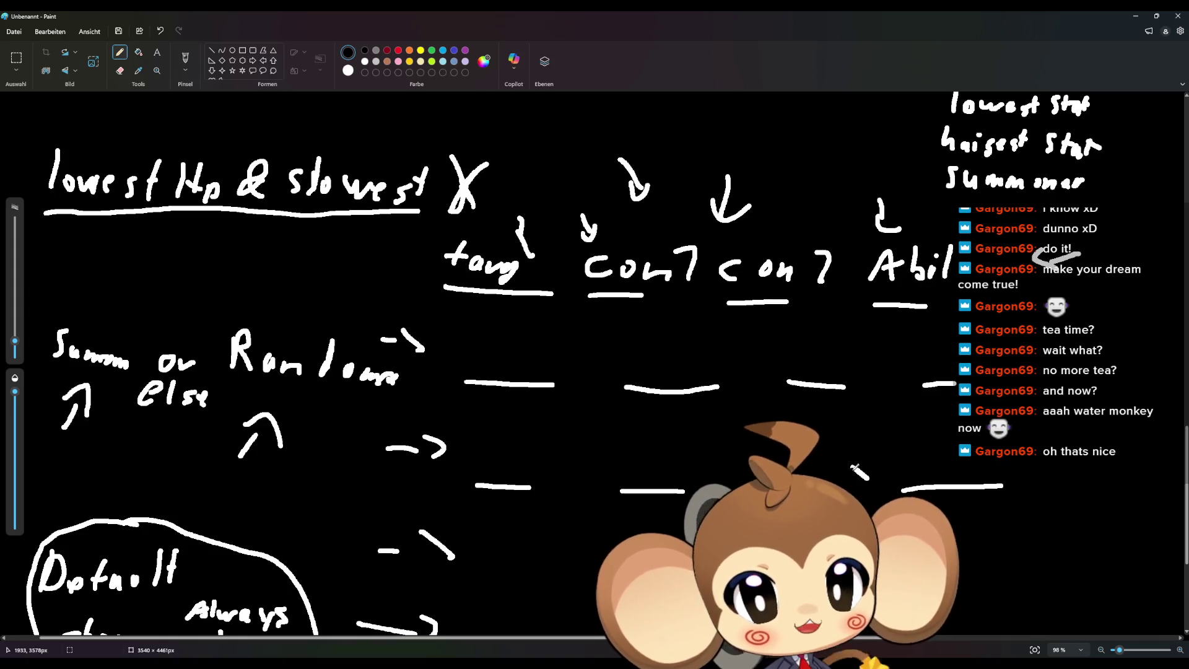
{"action": "key", "text": "ctrl+z"}
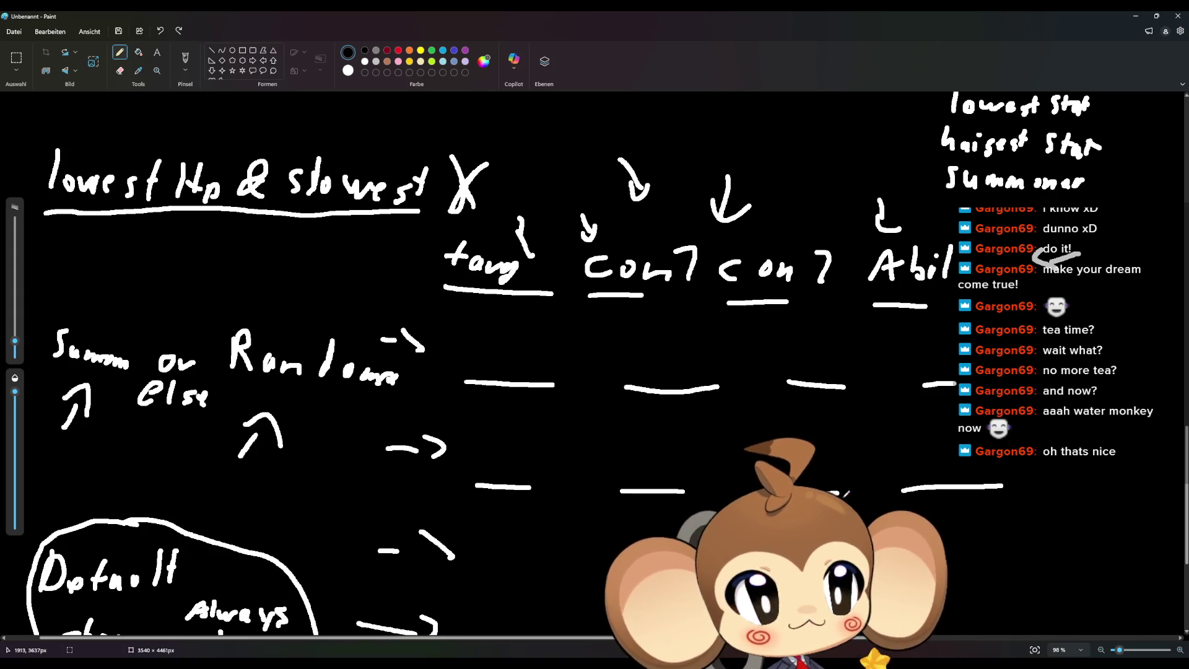